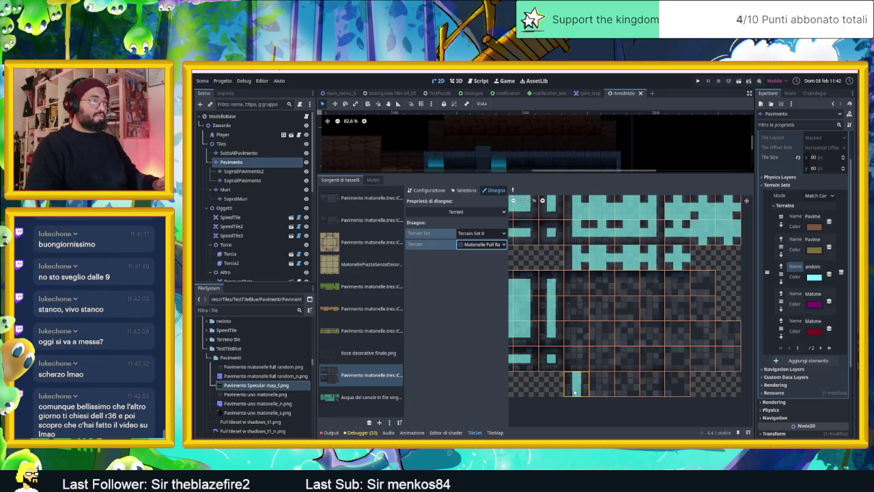
Paint a floor-terrain stripe of peering bits across the bottom-row atlas tiles.
{"action": "left_click_drag", "start_coordinate": [578, 386], "coordinate": [596, 387]}
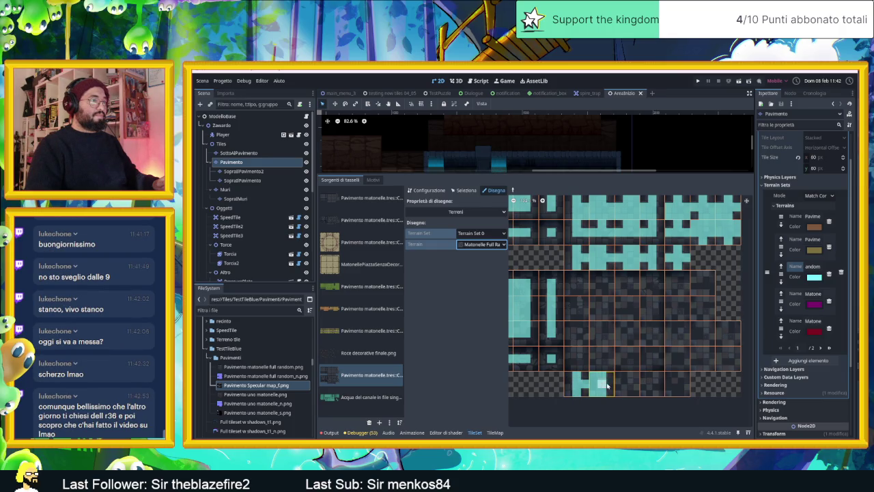
{"action": "mouse_move", "coordinate": [610, 385]}
{"action": "left_mouse_down"}
{"action": "mouse_move", "coordinate": [685, 384]}
{"action": "mouse_move", "coordinate": [679, 376]}
{"action": "left_mouse_up"}
{"action": "left_click", "coordinate": [624, 384]}
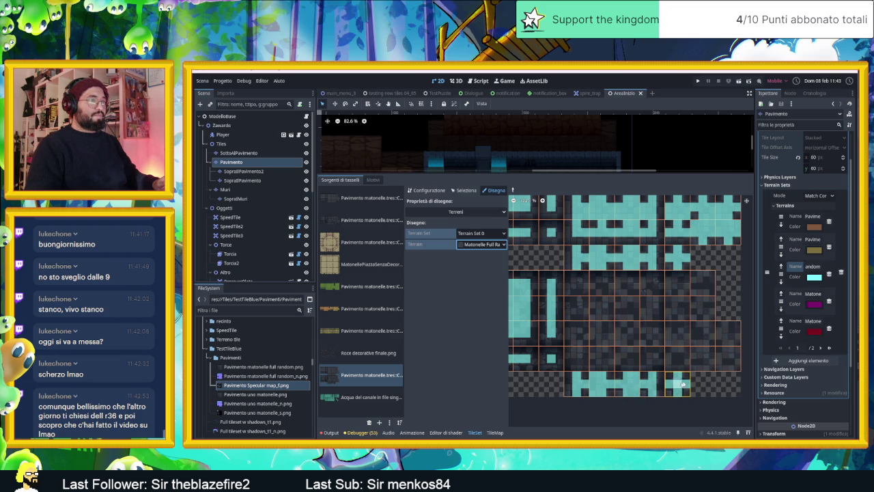
{"action": "scroll", "coordinate": [683, 385], "scroll_direction": "up", "scroll_amount": 3}
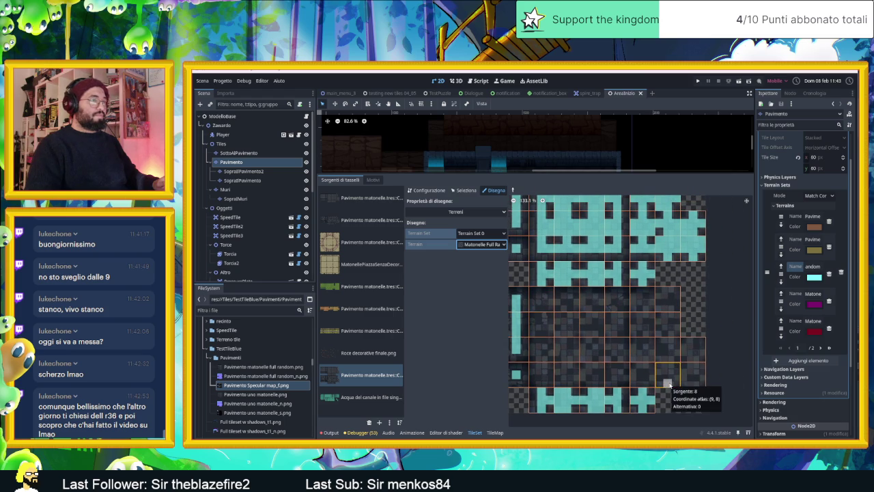
Paint the bottom-right floor tile's peering bits, including its top and middle bits.
{"action": "mouse_move", "coordinate": [668, 384]}
{"action": "left_mouse_down"}
{"action": "mouse_move", "coordinate": [666, 375]}
{"action": "mouse_move", "coordinate": [643, 377]}
{"action": "left_mouse_up"}
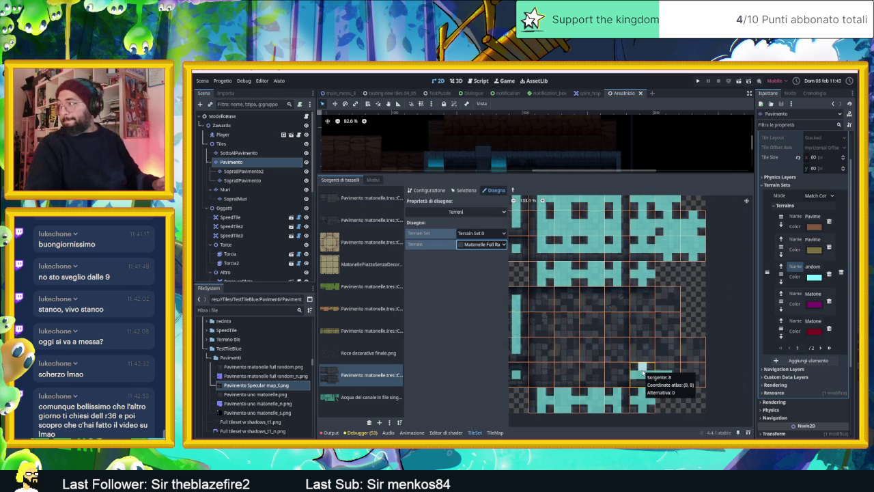
{"action": "left_click", "coordinate": [671, 375]}
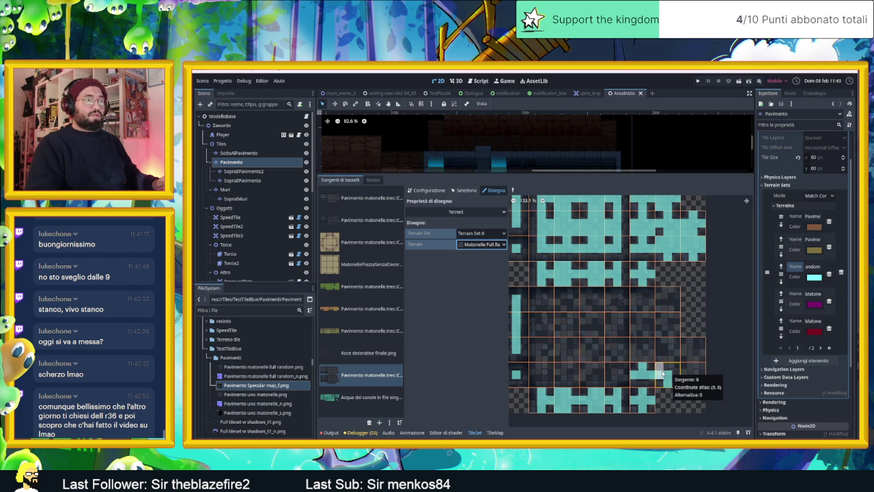
{"action": "left_click", "coordinate": [661, 370]}
{"action": "left_click", "coordinate": [676, 372]}
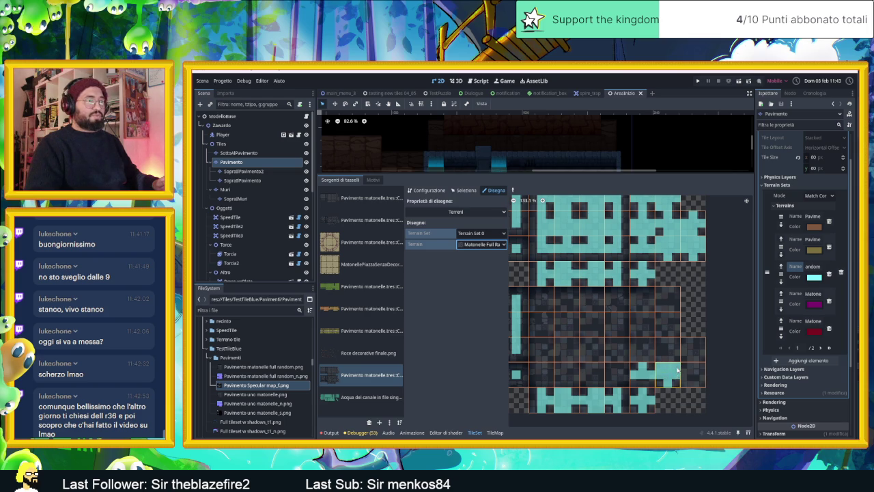
{"action": "left_click", "coordinate": [701, 370]}
{"action": "left_click", "coordinate": [687, 367]}
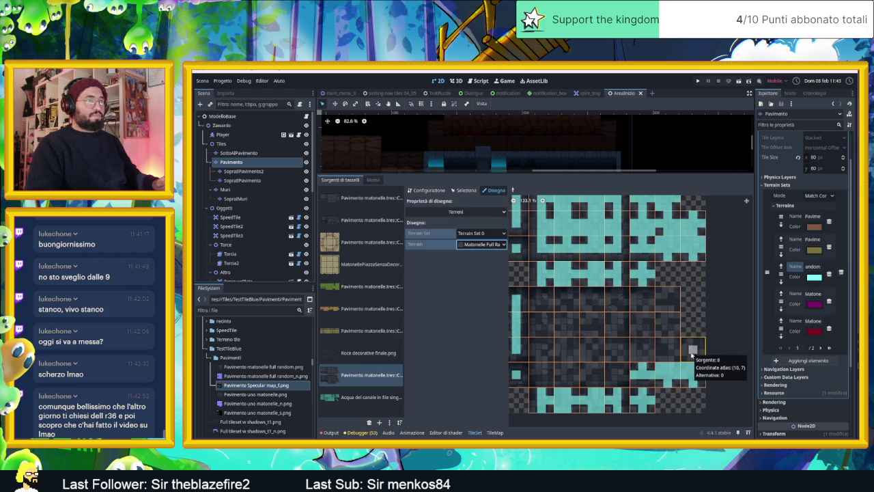
{"action": "left_click", "coordinate": [697, 359]}
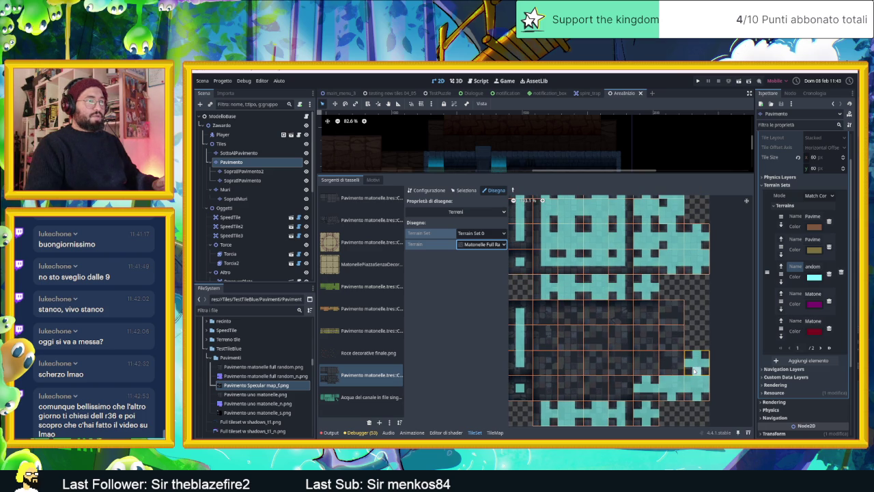
{"action": "left_click", "coordinate": [688, 371]}
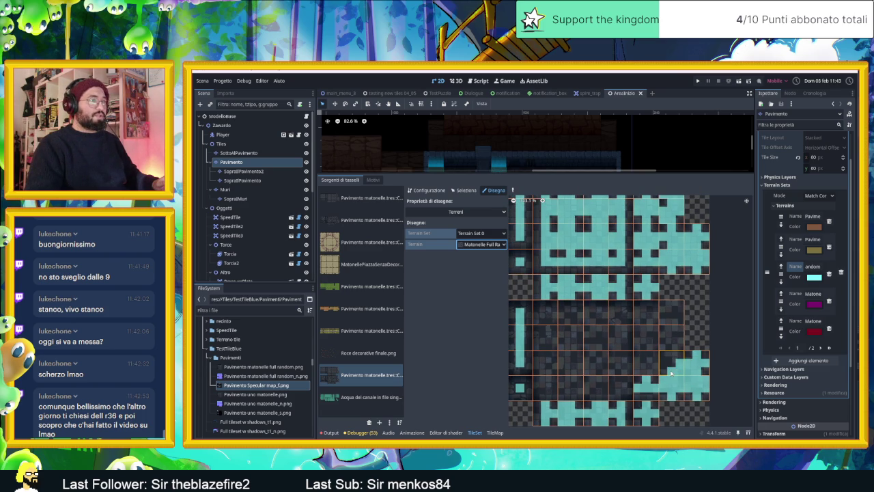
{"action": "left_click", "coordinate": [672, 366]}
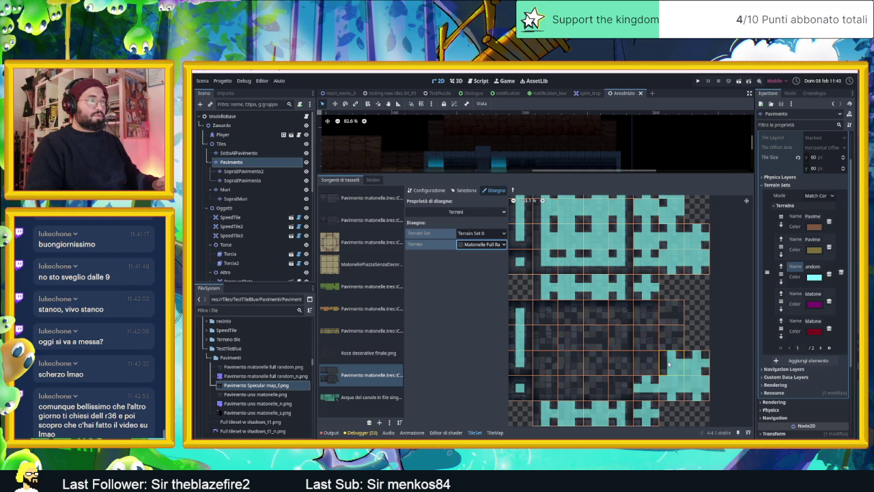
{"action": "scroll", "coordinate": [673, 365], "scroll_direction": "up", "scroll_amount": 1}
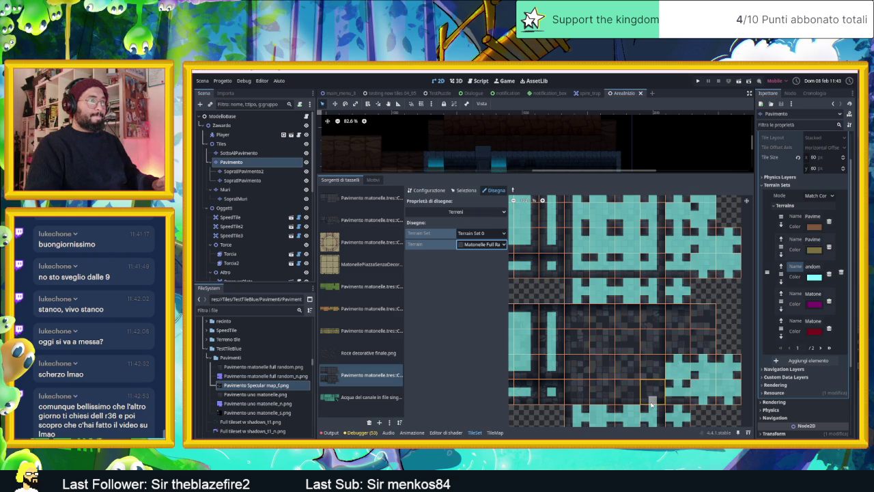
Zoom into the lower atlas and paint a terrain bar across the lower central tiles.
{"action": "scroll", "coordinate": [652, 403], "scroll_direction": "up", "scroll_amount": 2}
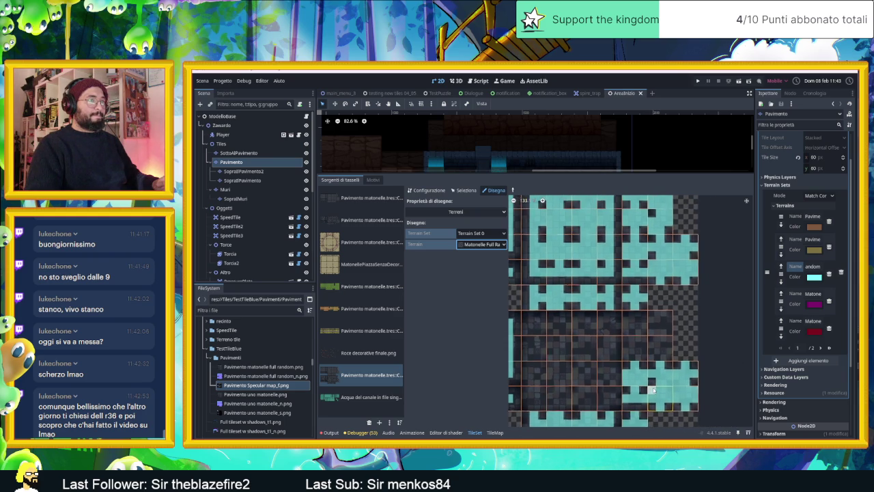
{"action": "scroll", "coordinate": [652, 388], "scroll_direction": "up", "scroll_amount": 1}
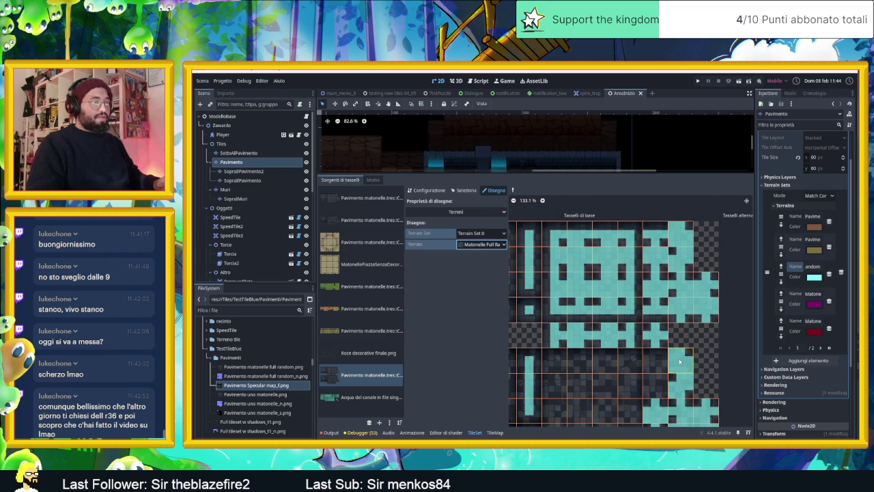
{"action": "scroll", "coordinate": [683, 354], "scroll_direction": "up", "scroll_amount": 1}
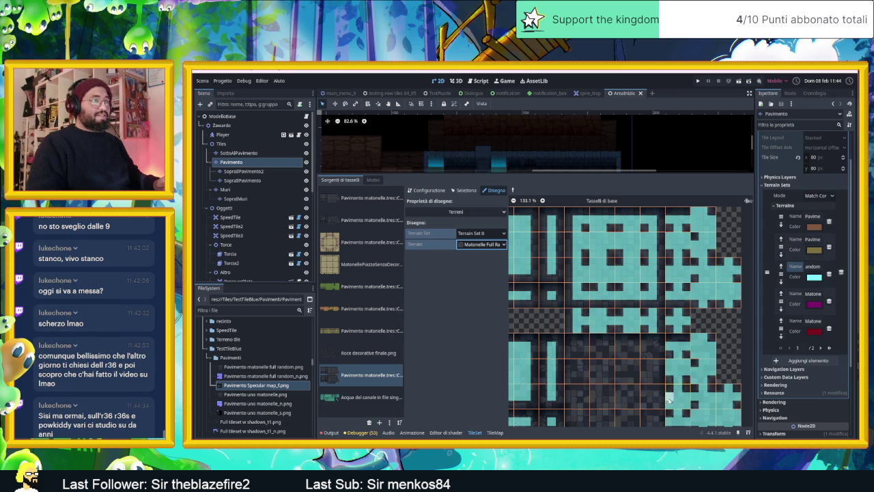
{"action": "scroll", "coordinate": [669, 355], "scroll_direction": "down", "scroll_amount": 1}
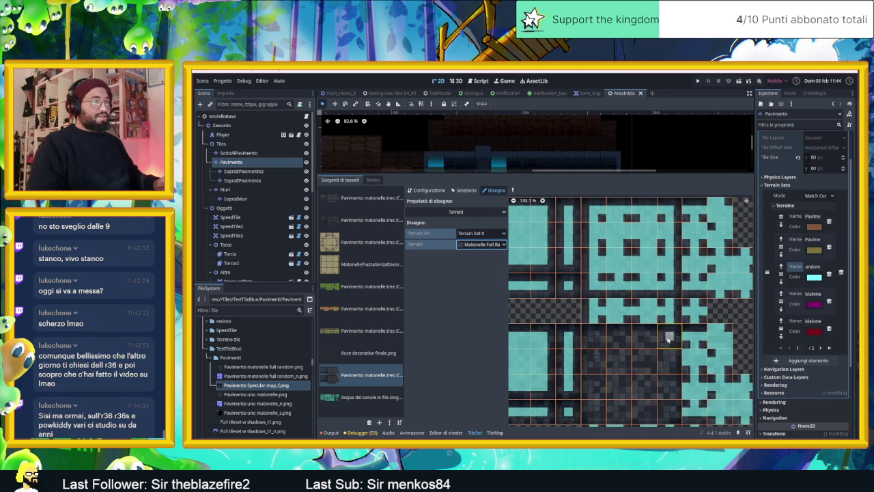
{"action": "mouse_move", "coordinate": [661, 336]}
{"action": "left_mouse_down"}
{"action": "mouse_move", "coordinate": [598, 340]}
{"action": "mouse_move", "coordinate": [595, 413]}
{"action": "mouse_move", "coordinate": [672, 413]}
{"action": "mouse_move", "coordinate": [670, 345]}
{"action": "left_mouse_up"}
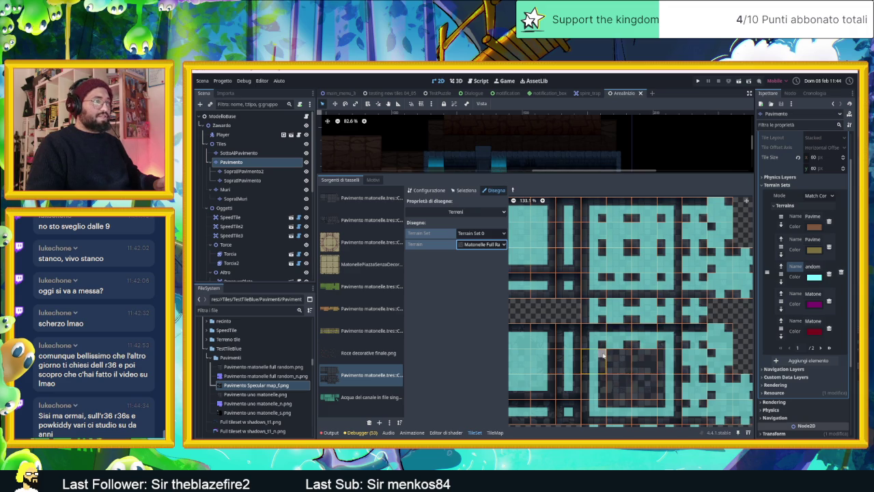
Paint terrain down a tile column and erase the wrongly painted block of bits.
{"action": "left_click_drag", "start_coordinate": [602, 361], "coordinate": [601, 392]}
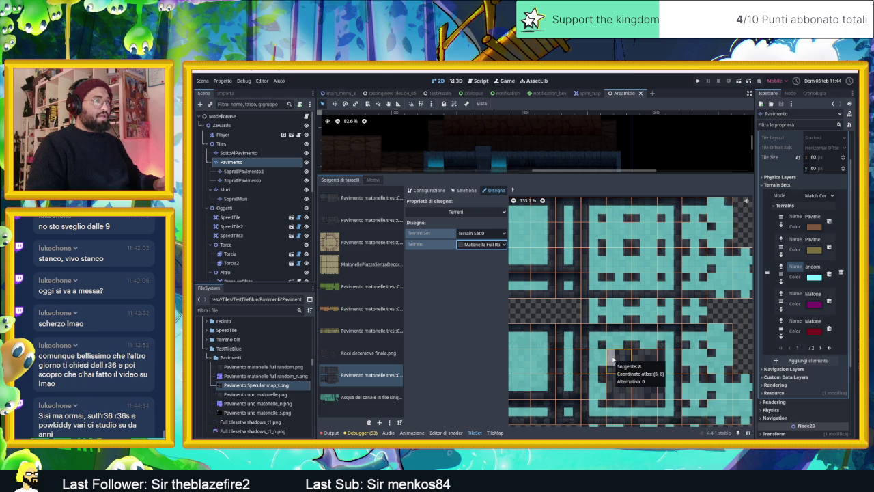
{"action": "right_click", "coordinate": [615, 358]}
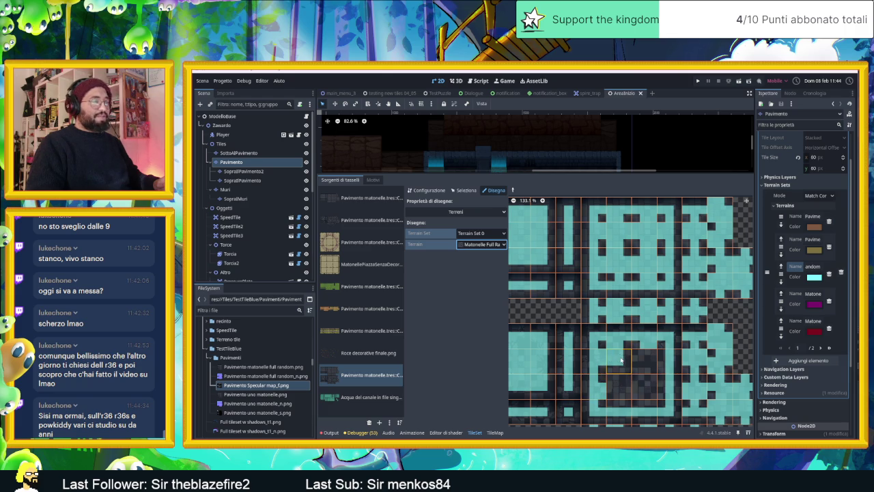
{"action": "right_click", "coordinate": [646, 356]}
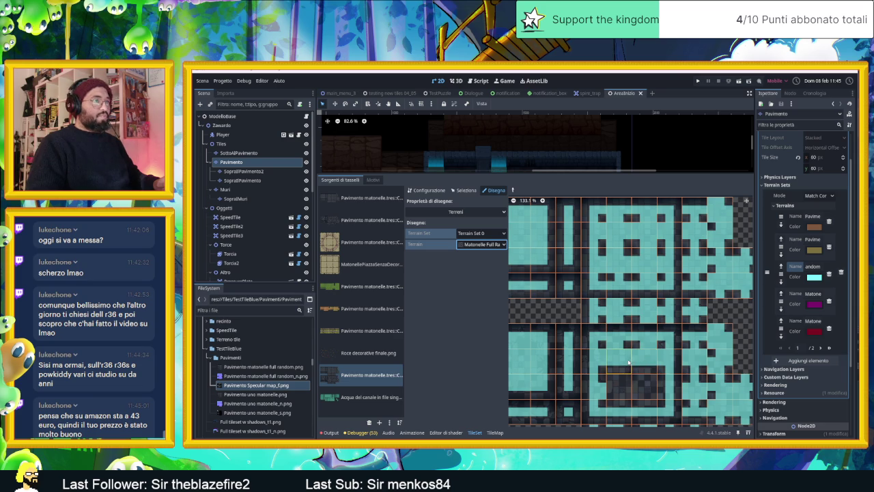
{"action": "scroll", "coordinate": [629, 361], "scroll_direction": "down", "scroll_amount": 2}
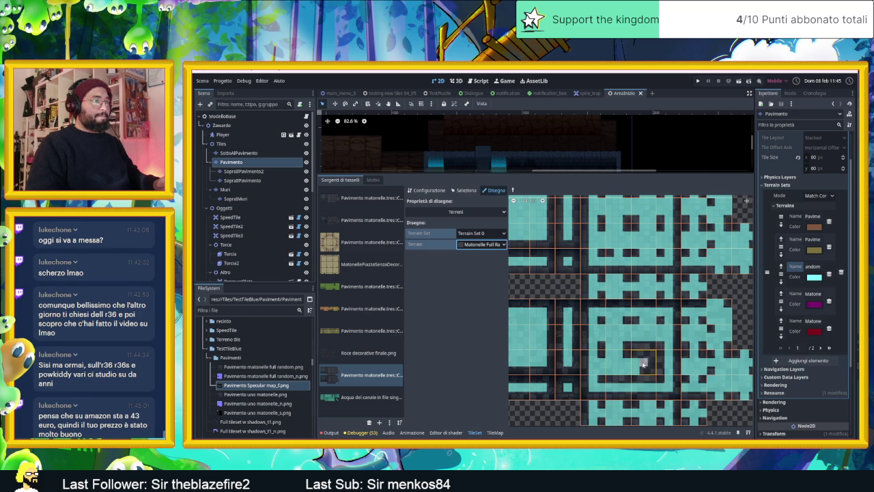
Repaint the central tile's border bits and zoom the atlas out to 90.9%.
{"action": "left_click_drag", "start_coordinate": [643, 369], "coordinate": [642, 350]}
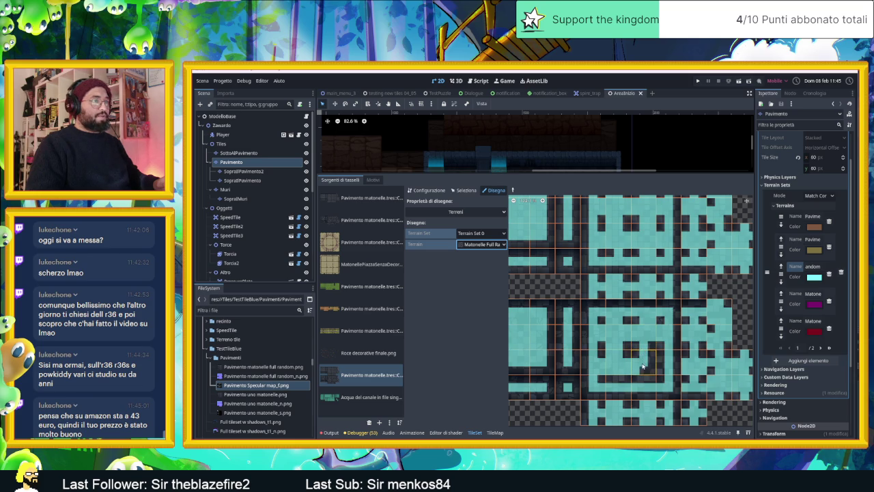
{"action": "scroll", "coordinate": [643, 369], "scroll_direction": "up", "scroll_amount": 2}
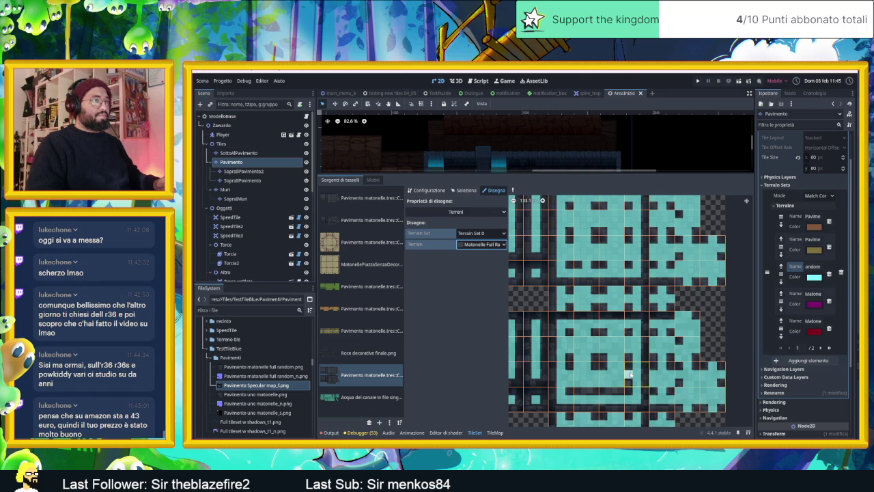
{"action": "scroll", "coordinate": [630, 374], "scroll_direction": "up", "scroll_amount": 2}
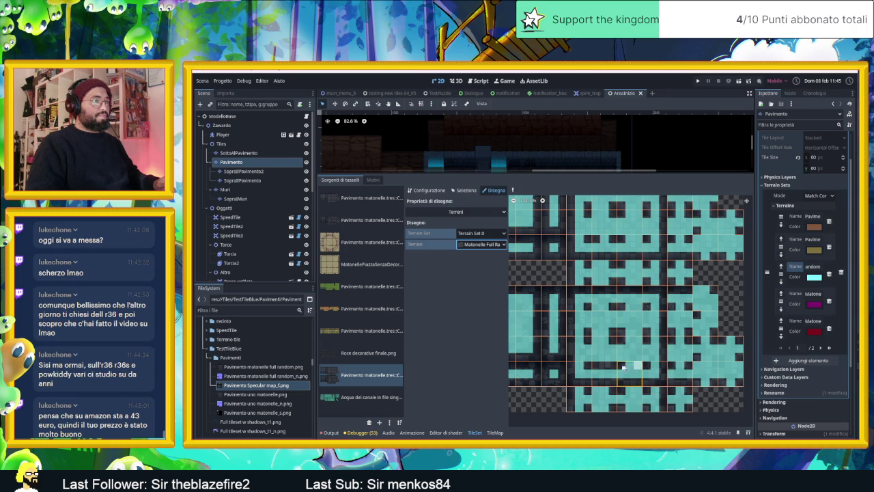
{"action": "scroll", "coordinate": [641, 352], "scroll_direction": "down", "scroll_amount": 4}
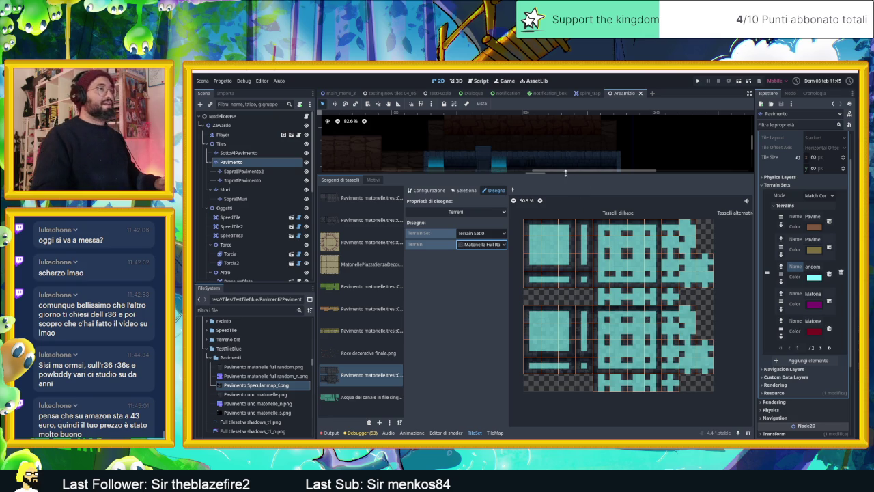
Select the Matonelle Full Random terrain in the TileMap and paint a floor row.
{"action": "left_click_drag", "start_coordinate": [566, 173], "coordinate": [562, 350]}
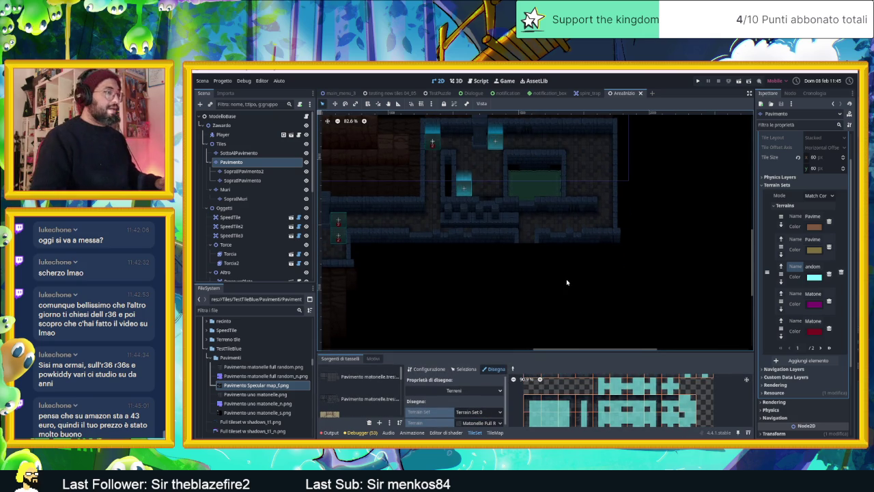
{"action": "left_click", "coordinate": [495, 432]}
{"action": "left_click", "coordinate": [369, 411]}
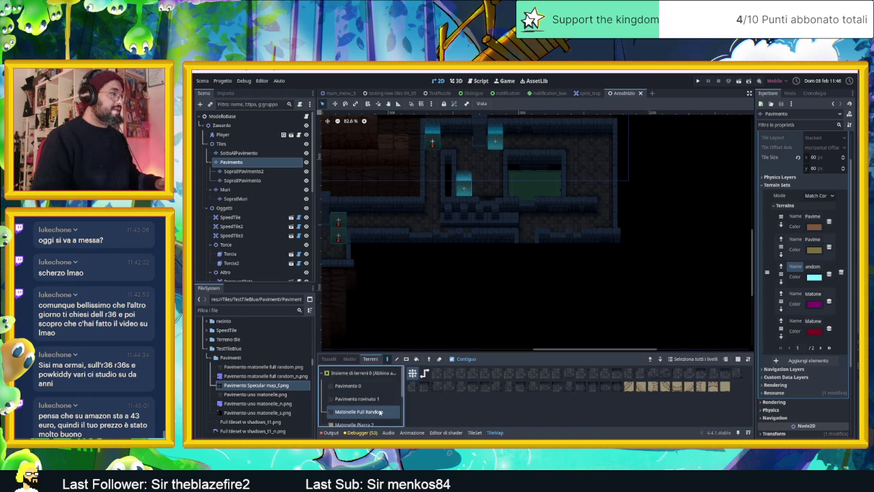
{"action": "mouse_move", "coordinate": [521, 287]}
{"action": "left_mouse_down"}
{"action": "mouse_move", "coordinate": [523, 303]}
{"action": "mouse_move", "coordinate": [447, 298]}
{"action": "left_mouse_up"}
Add another floor row and erase two tiles to test edge matching.
{"action": "scroll", "coordinate": [512, 287], "scroll_direction": "up", "scroll_amount": 3}
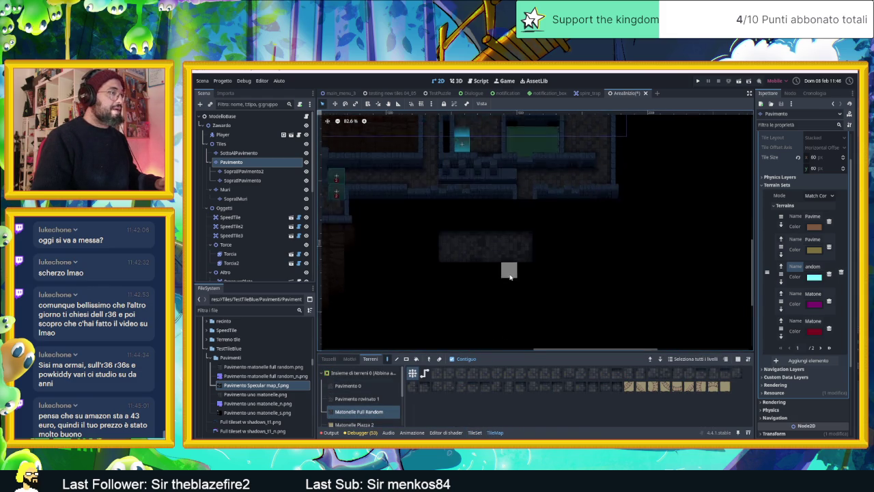
{"action": "mouse_move", "coordinate": [530, 284]}
{"action": "left_mouse_down"}
{"action": "mouse_move", "coordinate": [507, 308]}
{"action": "mouse_move", "coordinate": [446, 289]}
{"action": "left_mouse_up"}
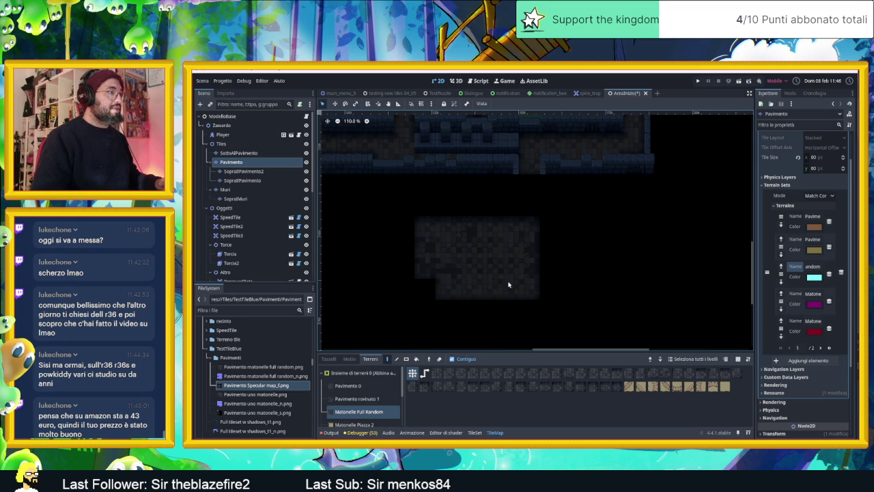
{"action": "right_click", "coordinate": [487, 248]}
{"action": "scroll", "coordinate": [492, 295], "scroll_direction": "up", "scroll_amount": 4}
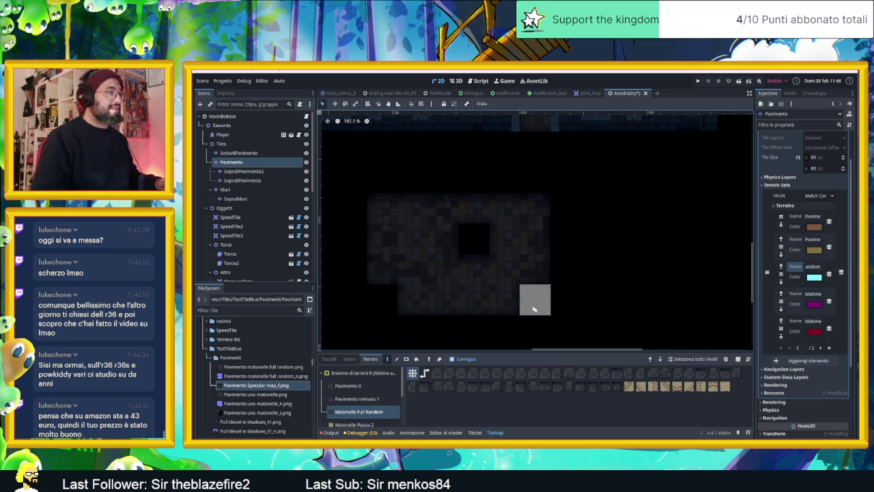
{"action": "right_click", "coordinate": [535, 301]}
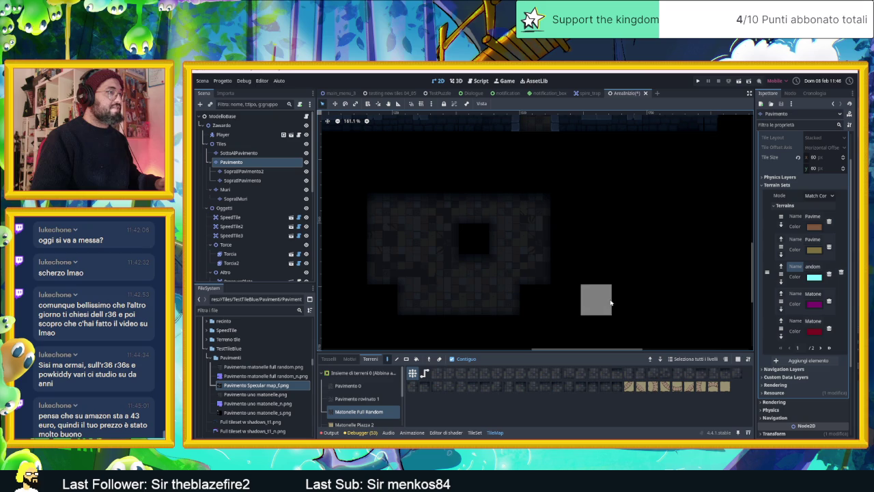
Paint floor strips to the right and below, then erase one tile to leave a hole.
{"action": "mouse_move", "coordinate": [554, 240]}
{"action": "left_mouse_down"}
{"action": "mouse_move", "coordinate": [578, 231]}
{"action": "mouse_move", "coordinate": [669, 261]}
{"action": "mouse_move", "coordinate": [609, 287]}
{"action": "mouse_move", "coordinate": [650, 277]}
{"action": "mouse_move", "coordinate": [655, 297]}
{"action": "left_mouse_up"}
{"action": "scroll", "coordinate": [594, 301], "scroll_direction": "down", "scroll_amount": 2}
{"action": "scroll", "coordinate": [594, 301], "scroll_direction": "down", "scroll_amount": 2}
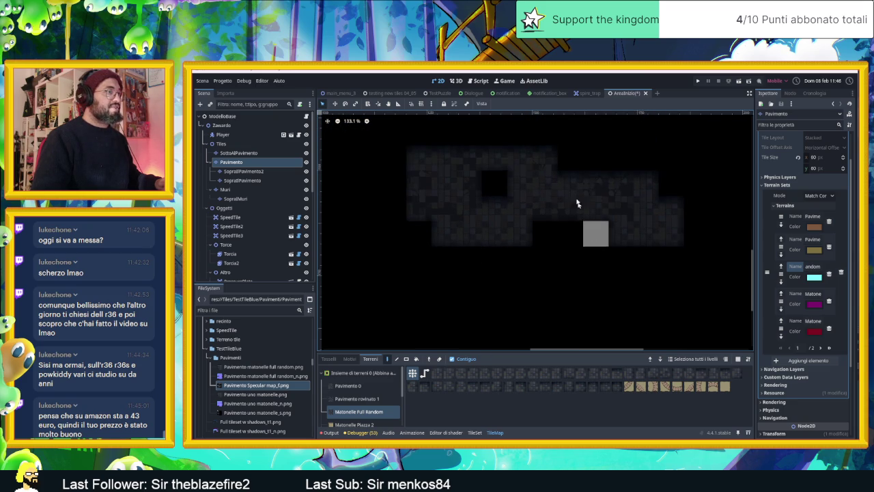
{"action": "mouse_move", "coordinate": [544, 248]}
{"action": "left_mouse_down"}
{"action": "mouse_move", "coordinate": [455, 260]}
{"action": "mouse_move", "coordinate": [556, 279]}
{"action": "mouse_move", "coordinate": [547, 287]}
{"action": "mouse_move", "coordinate": [468, 291]}
{"action": "left_mouse_up"}
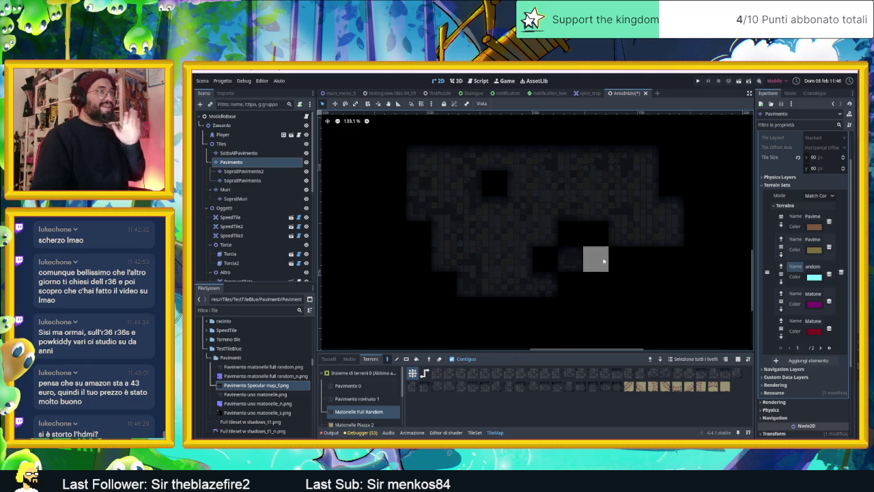
{"action": "scroll", "coordinate": [530, 274], "scroll_direction": "up", "scroll_amount": 1}
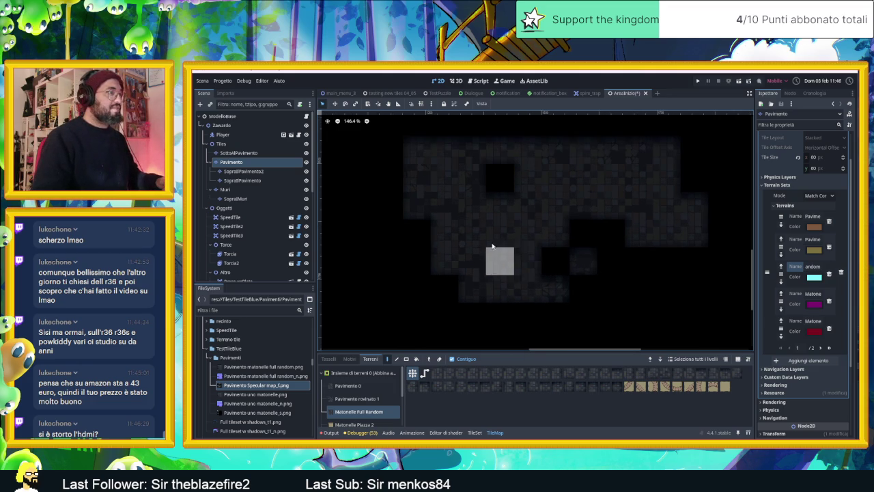
{"action": "right_click", "coordinate": [612, 176]}
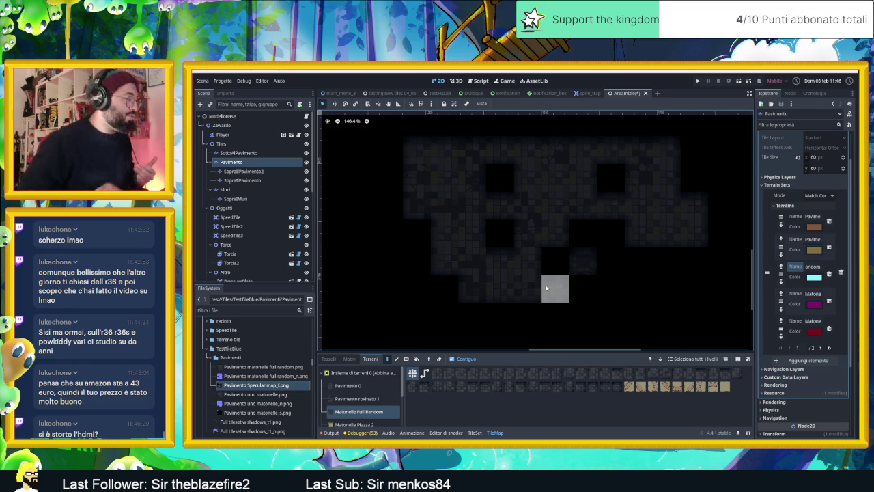
Erase a vertical strip and the right-hand block of floor tiles.
{"action": "scroll", "coordinate": [556, 256], "scroll_direction": "down", "scroll_amount": 1}
{"action": "scroll", "coordinate": [556, 255], "scroll_direction": "down", "scroll_amount": 4}
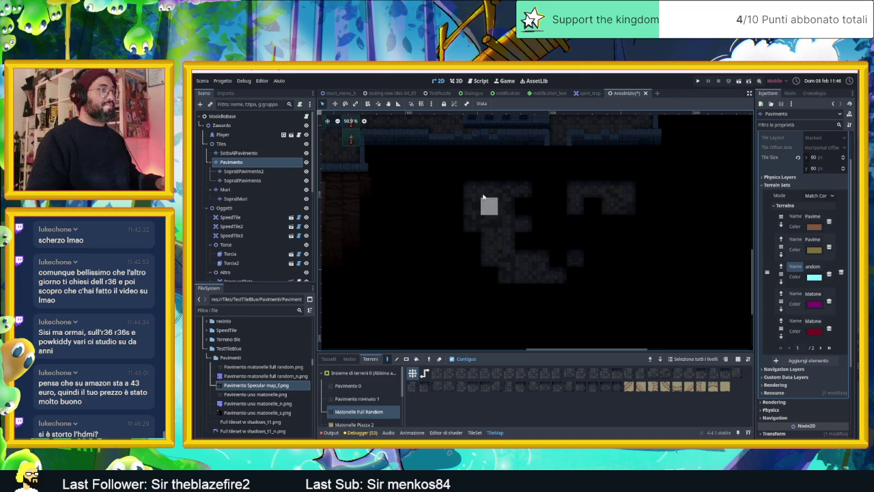
{"action": "mouse_move", "coordinate": [487, 203]}
{"action": "left_mouse_down"}
{"action": "mouse_move", "coordinate": [484, 246]}
{"action": "mouse_move", "coordinate": [477, 214]}
{"action": "mouse_move", "coordinate": [473, 248]}
{"action": "mouse_move", "coordinate": [558, 273]}
{"action": "mouse_move", "coordinate": [576, 267]}
{"action": "left_mouse_up"}
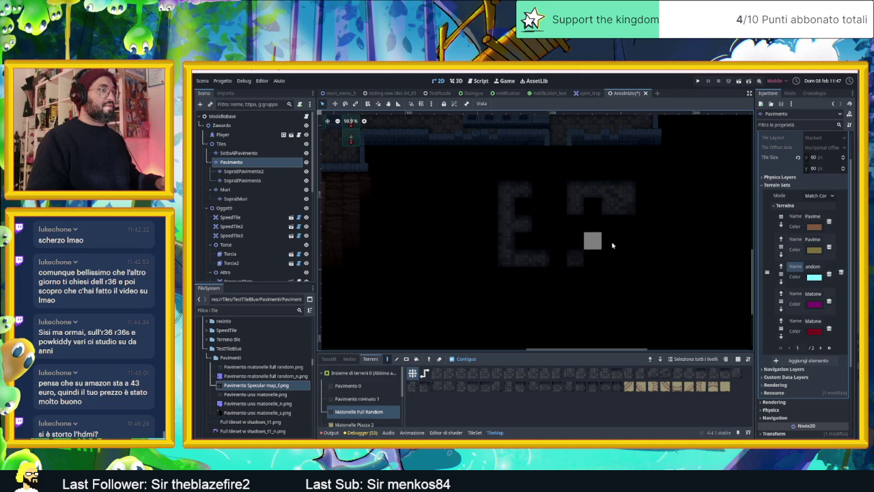
{"action": "mouse_move", "coordinate": [575, 199]}
{"action": "left_mouse_down"}
{"action": "mouse_move", "coordinate": [617, 191]}
{"action": "mouse_move", "coordinate": [575, 258]}
{"action": "left_mouse_up"}
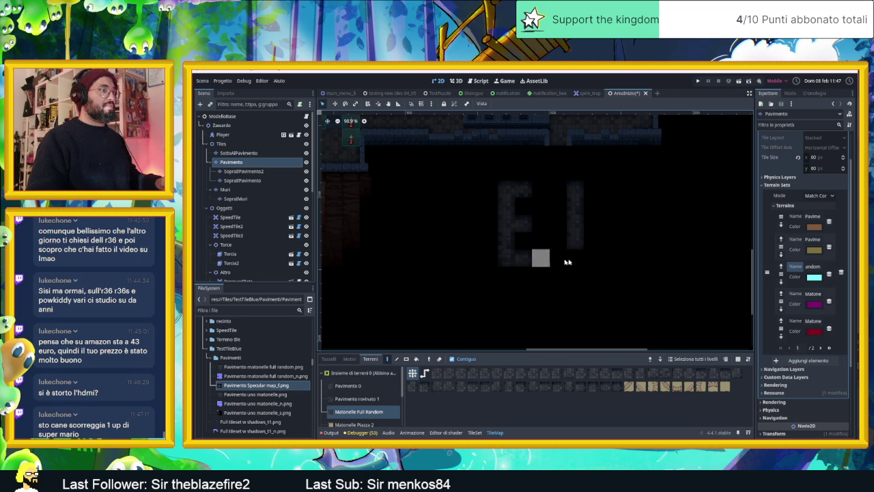
{"action": "left_click", "coordinate": [572, 257]}
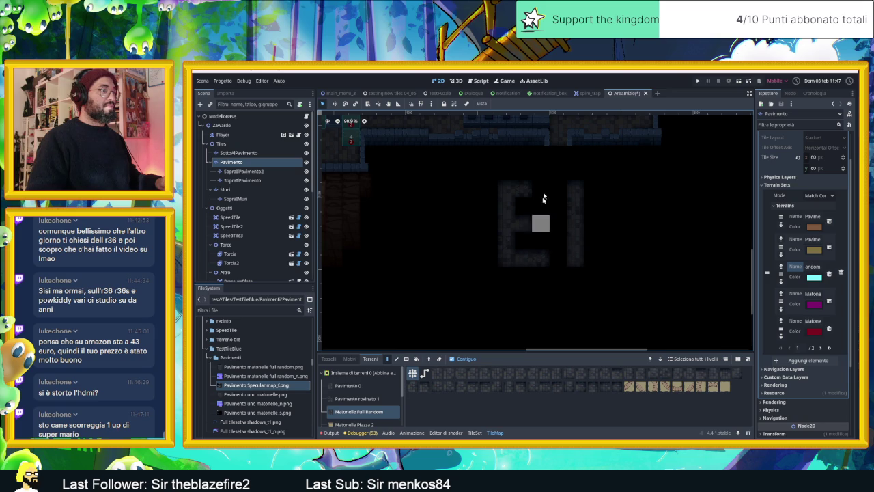
Paint the next letter's two strokes and diagonal in floor tiles.
{"action": "left_click_drag", "start_coordinate": [656, 206], "coordinate": [494, 207]}
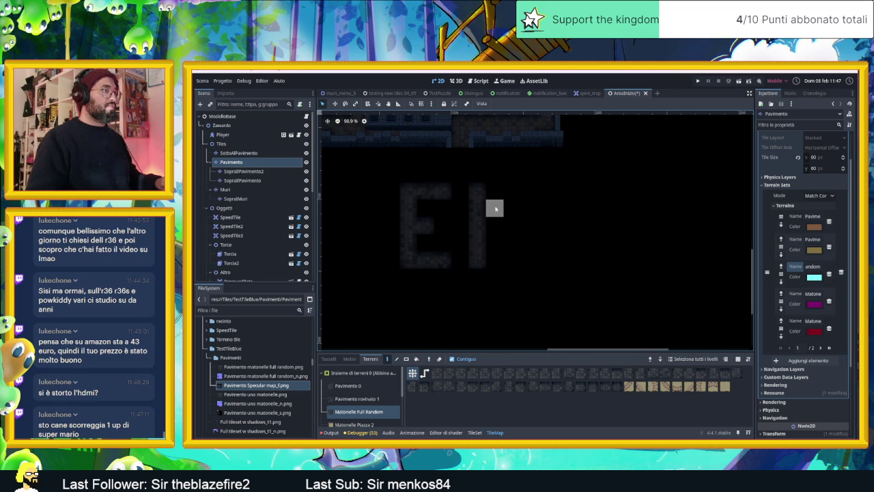
{"action": "left_click", "coordinate": [495, 208]}
{"action": "left_click_drag", "start_coordinate": [507, 235], "coordinate": [522, 263]}
{"action": "left_click", "coordinate": [522, 263]}
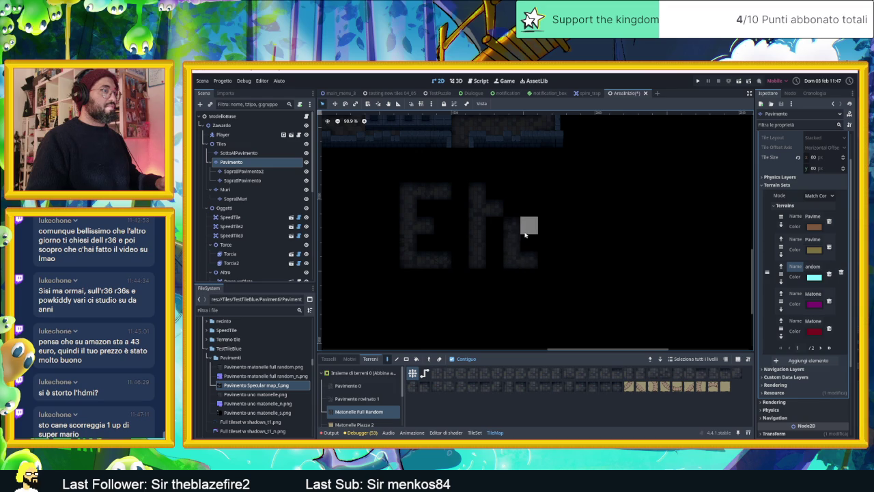
{"action": "left_click_drag", "start_coordinate": [524, 217], "coordinate": [524, 196]}
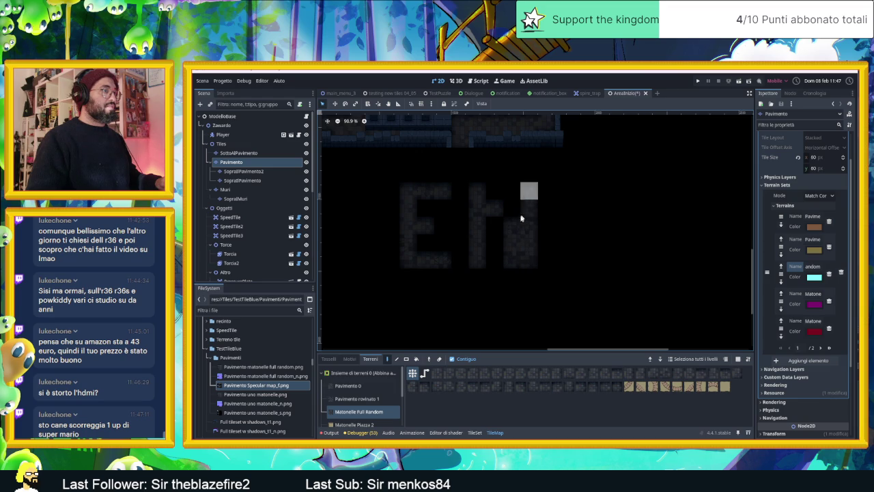
{"action": "left_click", "coordinate": [502, 246]}
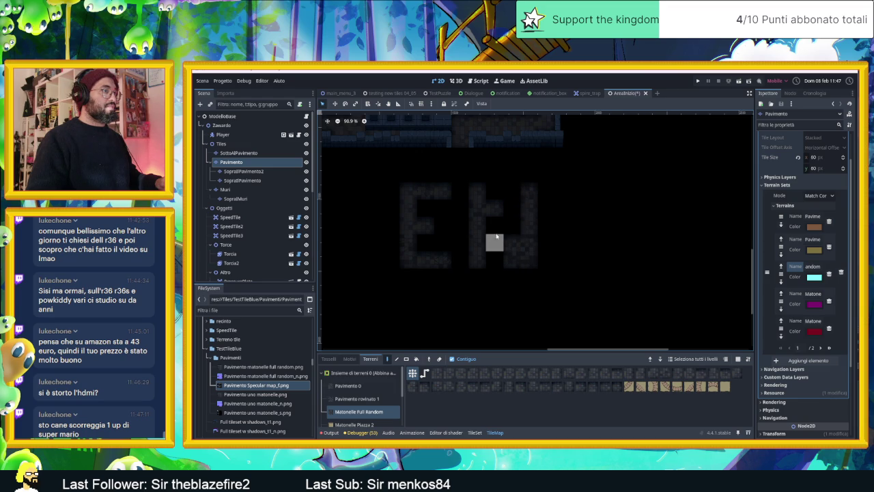
Paint the letter D with its upright, top and right column.
{"action": "scroll", "coordinate": [594, 250], "scroll_direction": "up", "scroll_amount": 2}
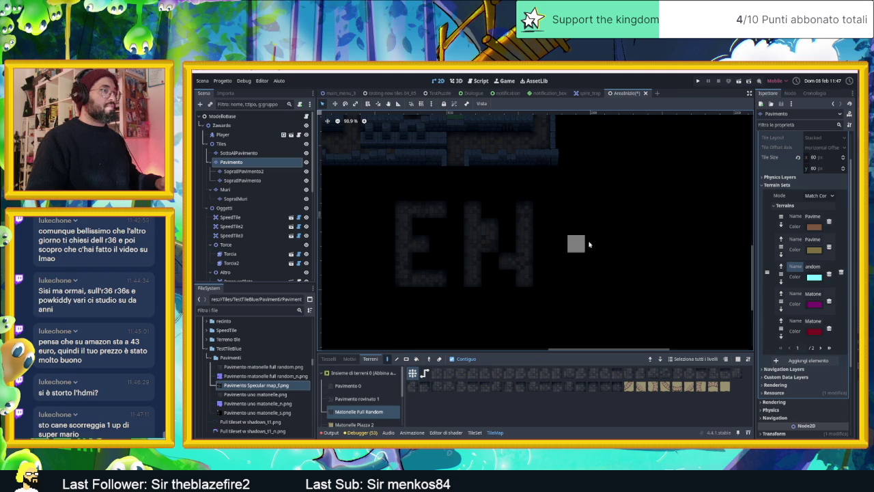
{"action": "scroll", "coordinate": [580, 248], "scroll_direction": "right", "scroll_amount": 1}
{"action": "left_click_drag", "start_coordinate": [532, 211], "coordinate": [532, 286]}
{"action": "left_click", "coordinate": [550, 214]}
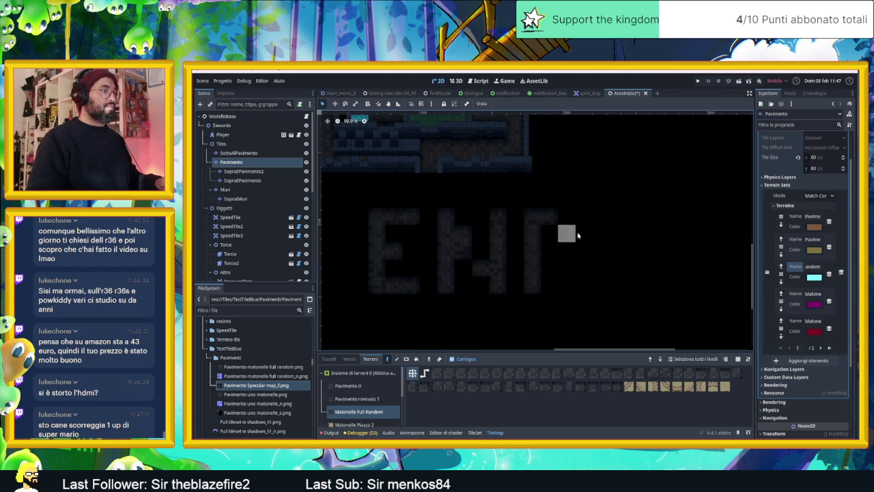
{"action": "left_click_drag", "start_coordinate": [570, 236], "coordinate": [553, 296]}
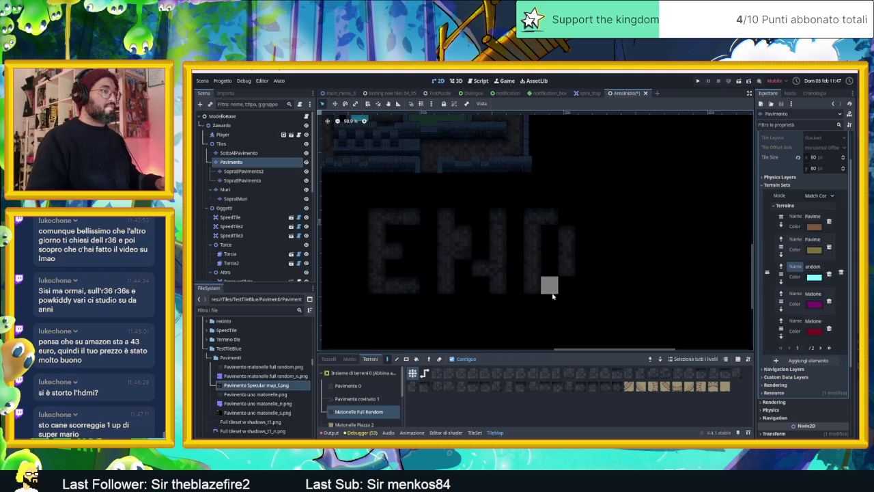
Paint the letter R with its upright, top, middle tile and right leg.
{"action": "scroll", "coordinate": [580, 266], "scroll_direction": "right", "scroll_amount": 3}
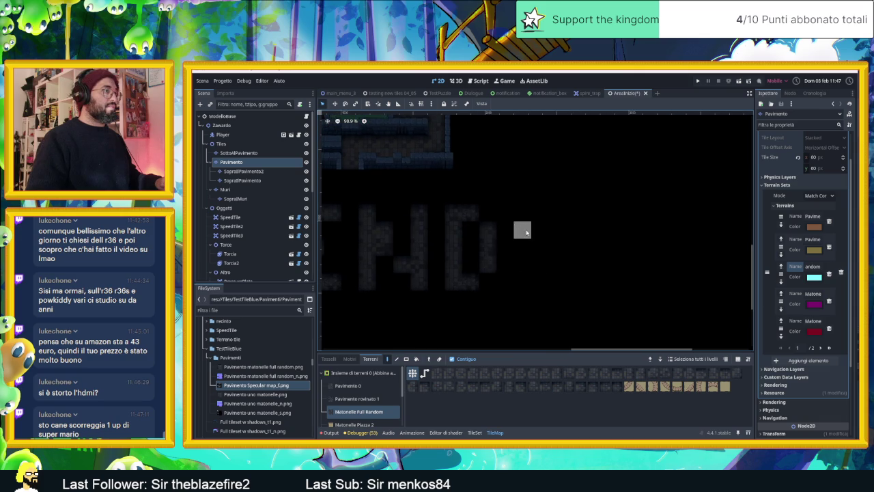
{"action": "left_click_drag", "start_coordinate": [524, 216], "coordinate": [523, 279]}
{"action": "left_click", "coordinate": [540, 213]}
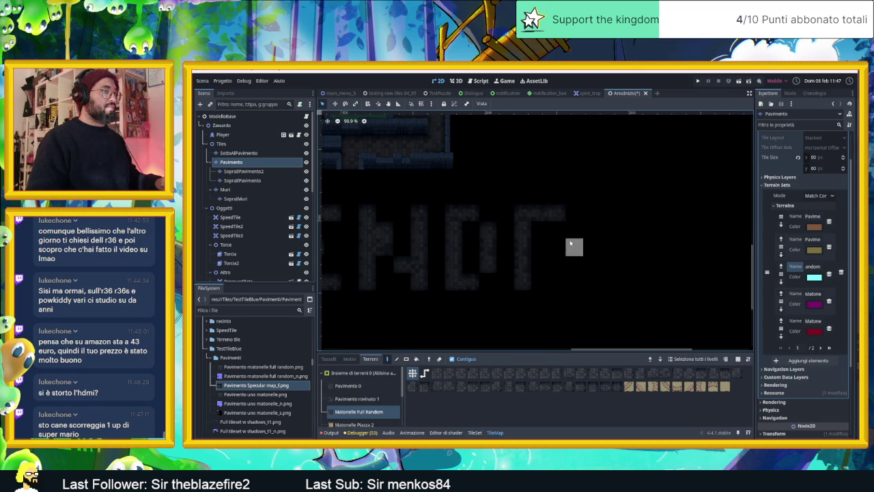
{"action": "left_click", "coordinate": [573, 231]}
{"action": "left_click", "coordinate": [558, 252]}
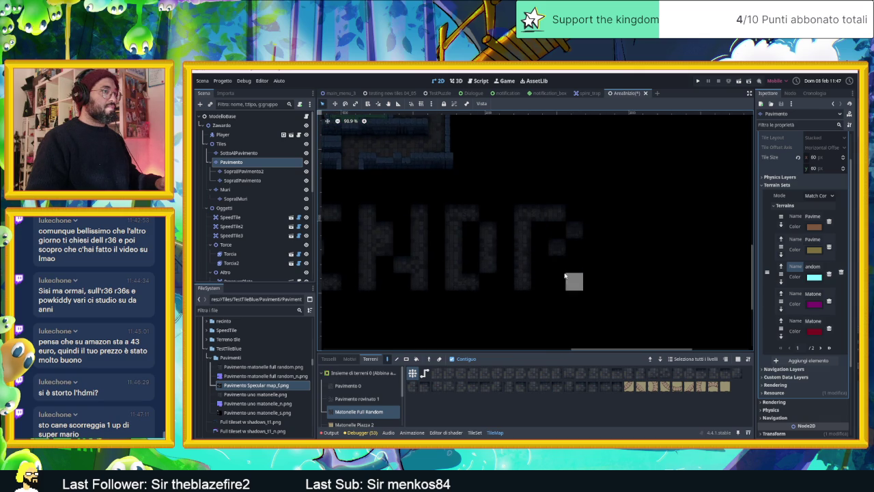
{"action": "left_click_drag", "start_coordinate": [573, 272], "coordinate": [573, 284]}
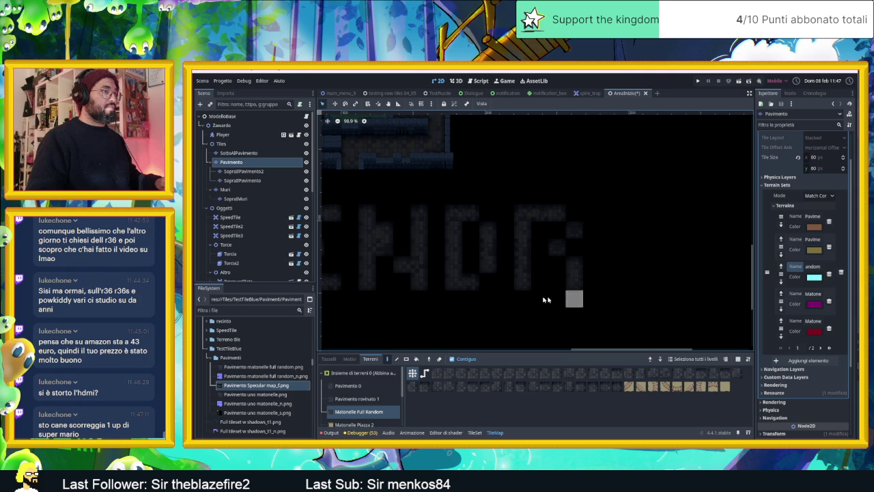
Paint the letter T's top bar and remove its stray tiles.
{"action": "scroll", "coordinate": [619, 245], "scroll_direction": "down", "scroll_amount": 2}
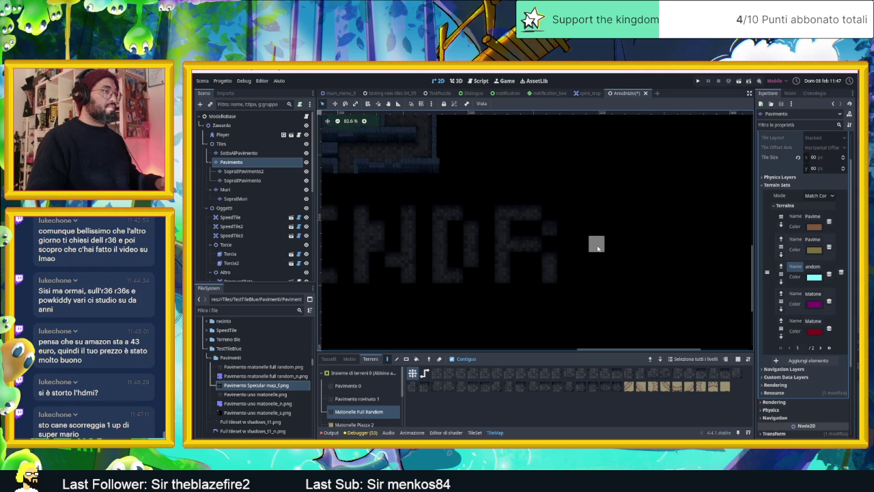
{"action": "left_click", "coordinate": [587, 228]}
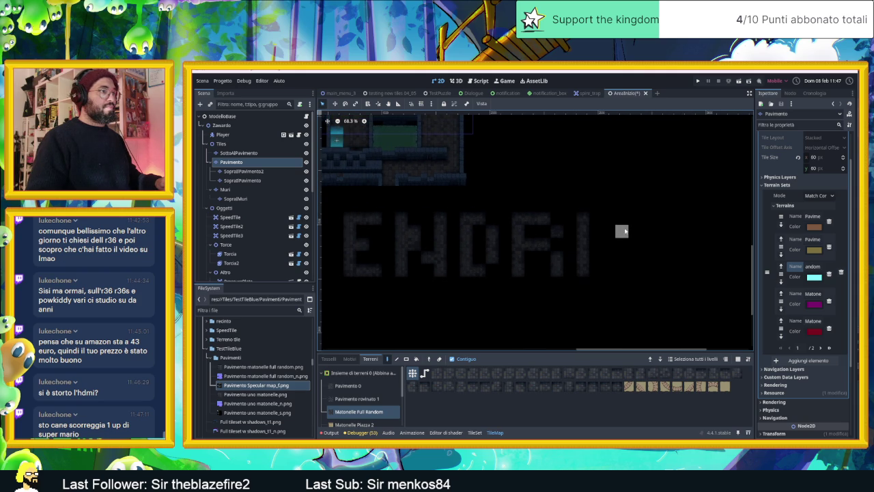
{"action": "mouse_move", "coordinate": [611, 224]}
{"action": "left_mouse_down"}
{"action": "mouse_move", "coordinate": [634, 224]}
{"action": "mouse_move", "coordinate": [628, 235]}
{"action": "left_mouse_up"}
{"action": "scroll", "coordinate": [628, 256], "scroll_direction": "right", "scroll_amount": 3}
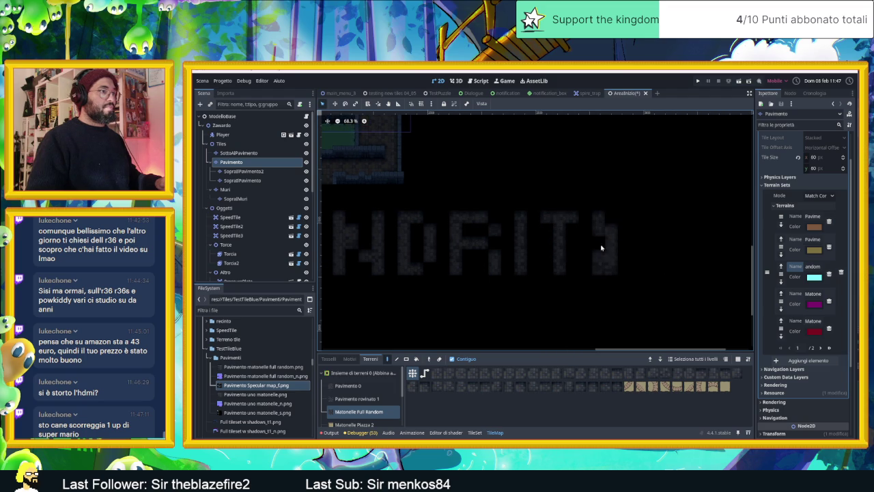
{"action": "right_click", "coordinate": [615, 265]}
{"action": "mouse_move", "coordinate": [607, 219]}
{"action": "left_mouse_down"}
{"action": "mouse_move", "coordinate": [620, 219]}
{"action": "mouse_move", "coordinate": [628, 259]}
{"action": "mouse_move", "coordinate": [608, 269]}
{"action": "left_mouse_up"}
Paint the letter E and the downward stroke of the letter V.
{"action": "mouse_move", "coordinate": [660, 244]}
{"action": "left_mouse_down"}
{"action": "mouse_move", "coordinate": [670, 244]}
{"action": "mouse_move", "coordinate": [608, 242]}
{"action": "left_mouse_up"}
{"action": "mouse_move", "coordinate": [596, 216]}
{"action": "left_mouse_down"}
{"action": "mouse_move", "coordinate": [597, 269]}
{"action": "mouse_move", "coordinate": [621, 272]}
{"action": "left_mouse_up"}
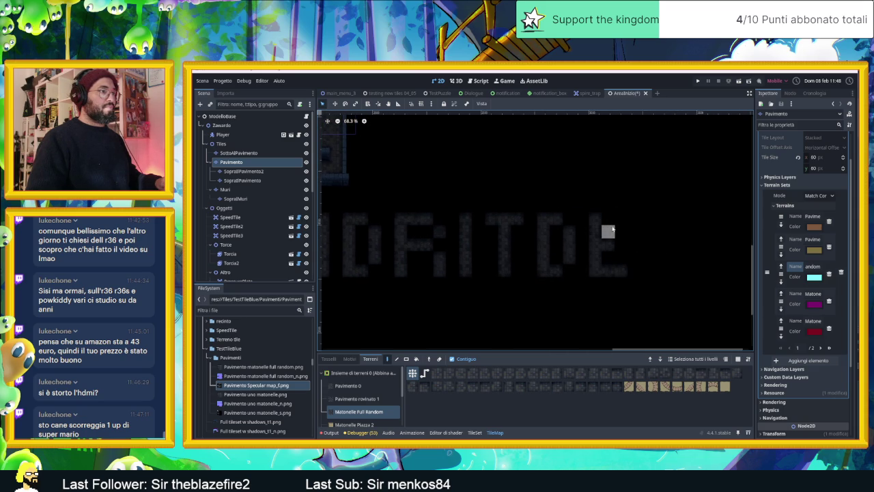
{"action": "left_click_drag", "start_coordinate": [607, 230], "coordinate": [615, 224]}
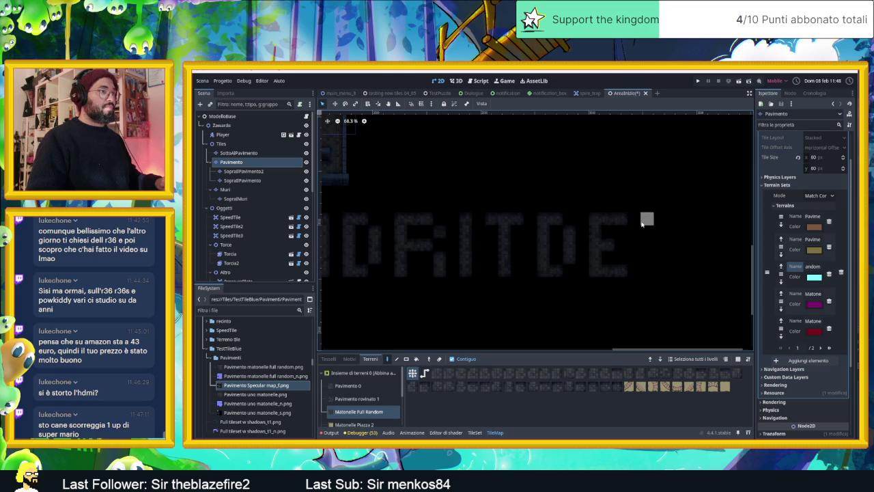
{"action": "left_click", "coordinate": [649, 221]}
{"action": "left_click", "coordinate": [666, 248]}
{"action": "left_click", "coordinate": [666, 265]}
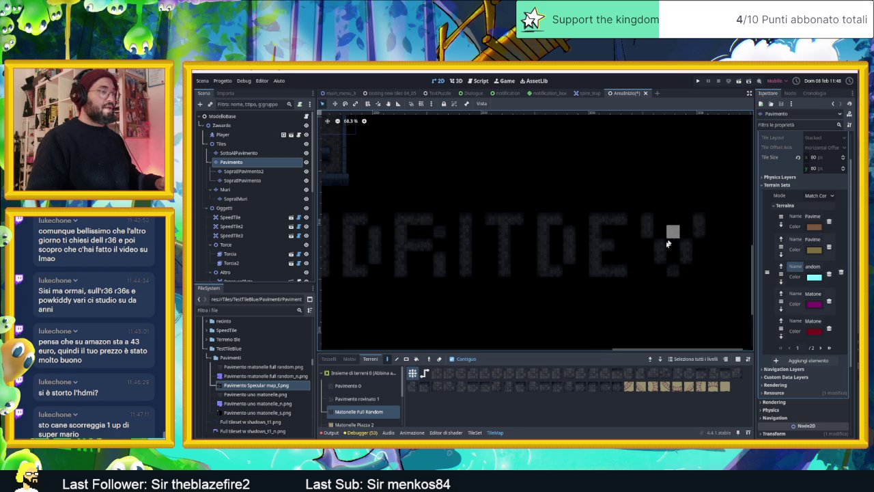
{"action": "scroll", "coordinate": [668, 243], "scroll_direction": "down", "scroll_amount": 2}
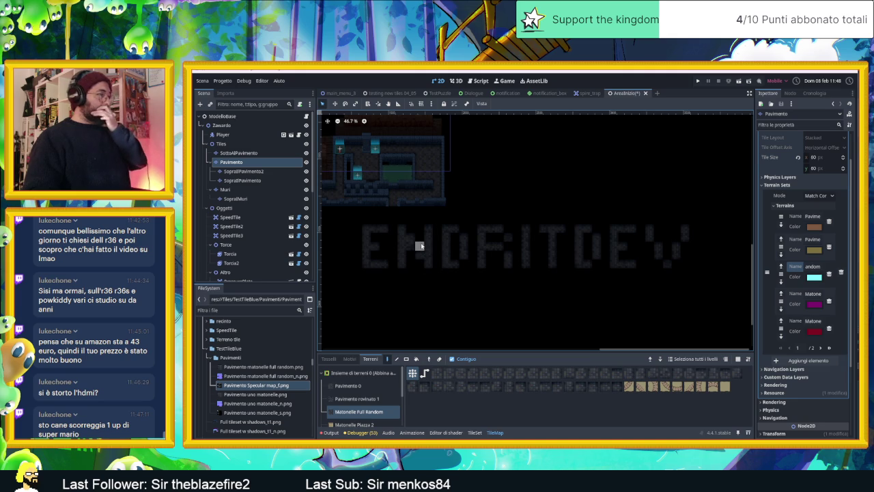
{"action": "scroll", "coordinate": [506, 237], "scroll_direction": "up", "scroll_amount": 8}
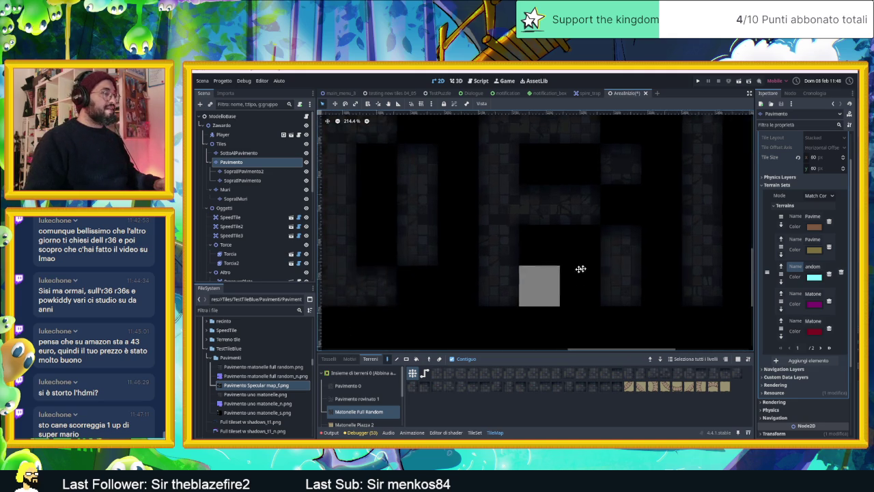
{"action": "scroll", "coordinate": [616, 294], "scroll_direction": "down", "scroll_amount": 2}
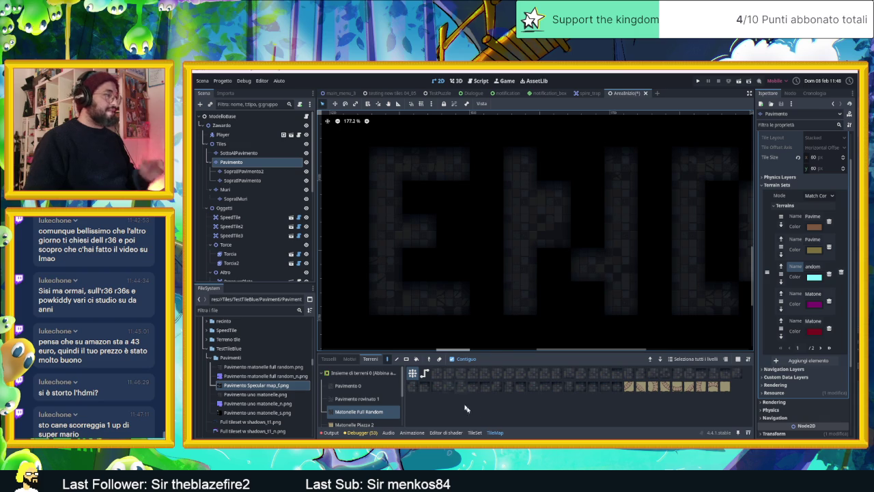
Box-select the lower random floor tiles in the TileSet atlas and set Probability to 0.5.
{"action": "left_click", "coordinate": [474, 433]}
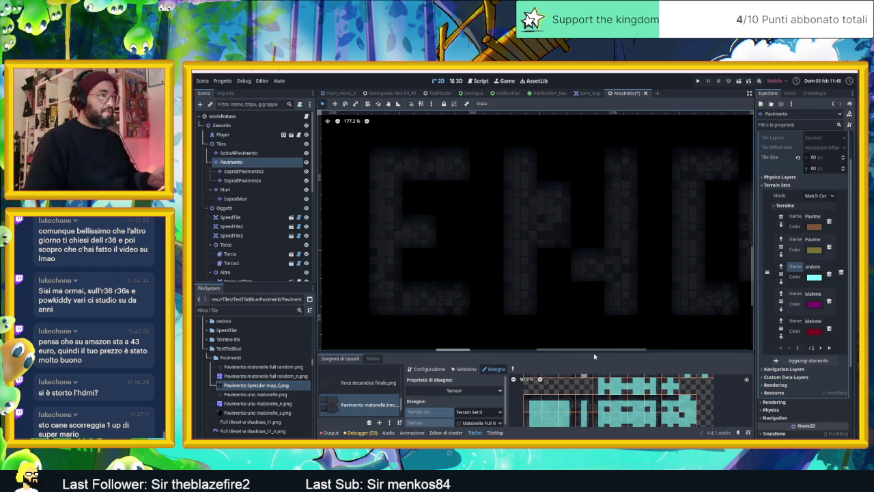
{"action": "left_click_drag", "start_coordinate": [572, 352], "coordinate": [576, 212]}
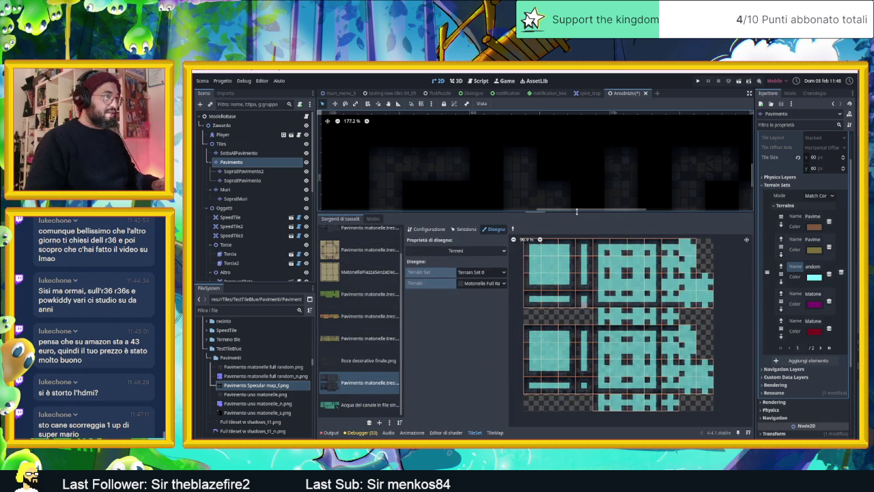
{"action": "left_click", "coordinate": [470, 250]}
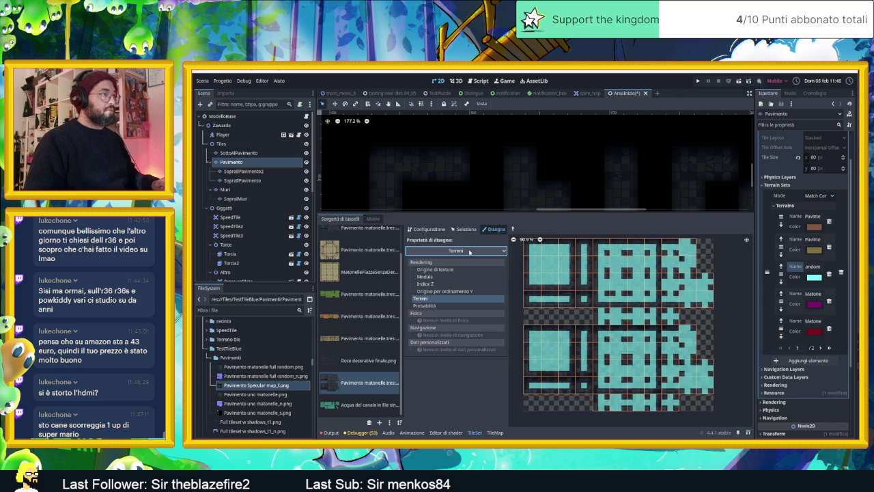
{"action": "left_click", "coordinate": [421, 299]}
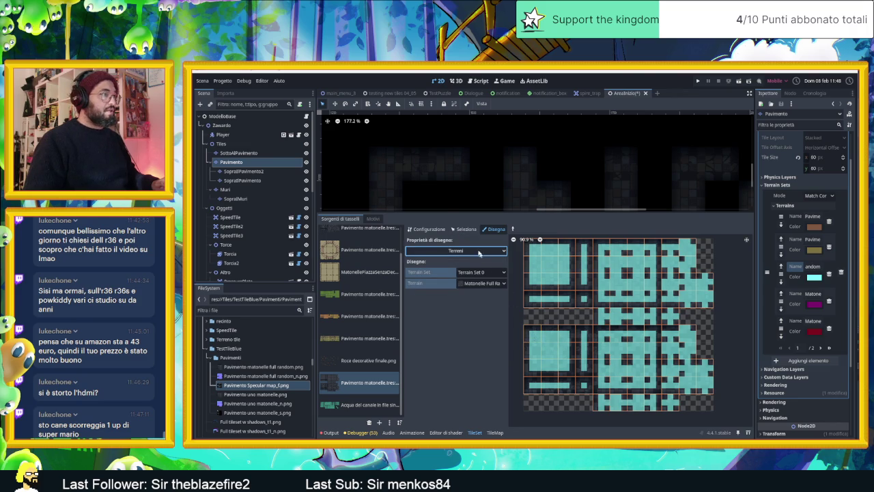
{"action": "left_click", "coordinate": [466, 230]}
{"action": "left_click_drag", "start_coordinate": [567, 349], "coordinate": [719, 403]}
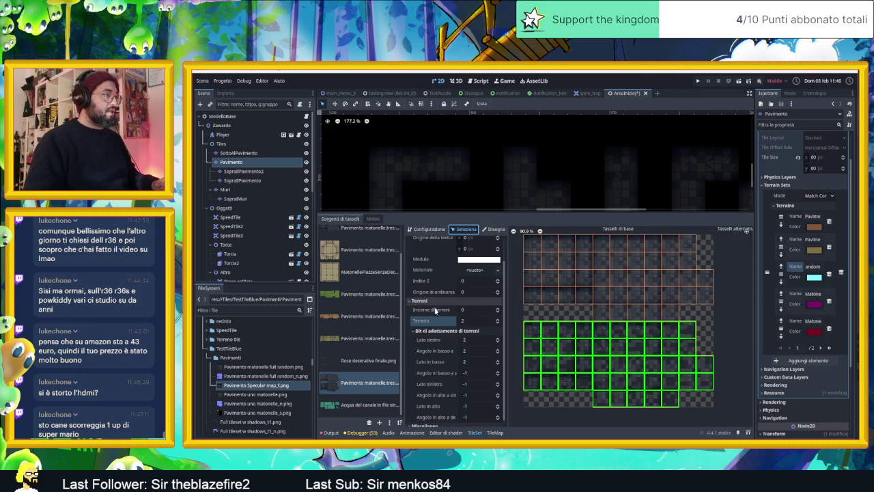
{"action": "left_click", "coordinate": [411, 302]}
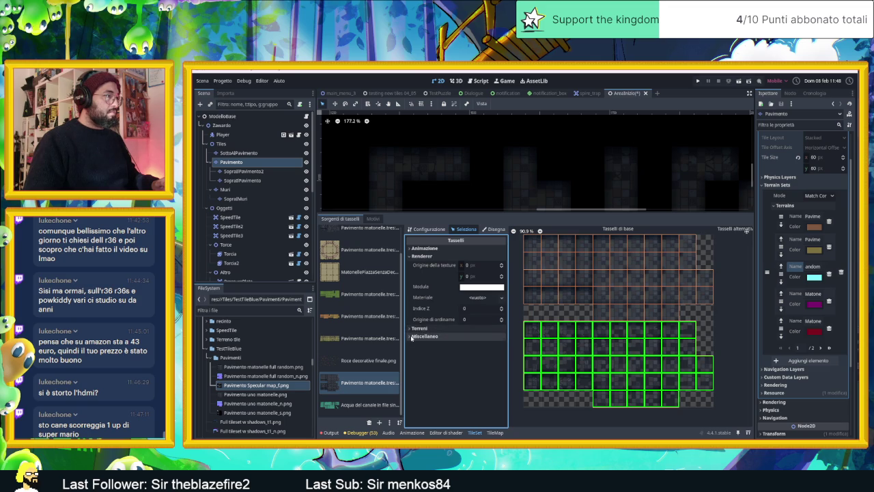
{"action": "left_click", "coordinate": [411, 337]}
{"action": "left_click", "coordinate": [470, 346]}
{"action": "type", "text": "0.7"}
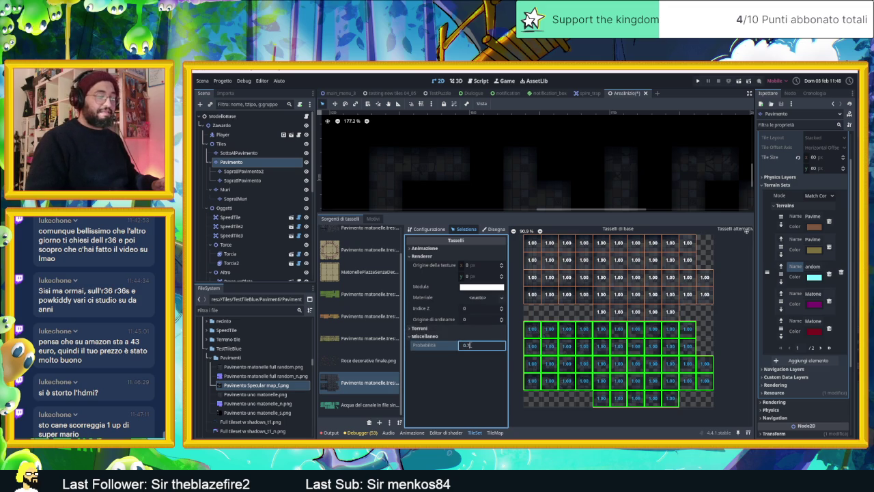
{"action": "key", "text": "Return"}
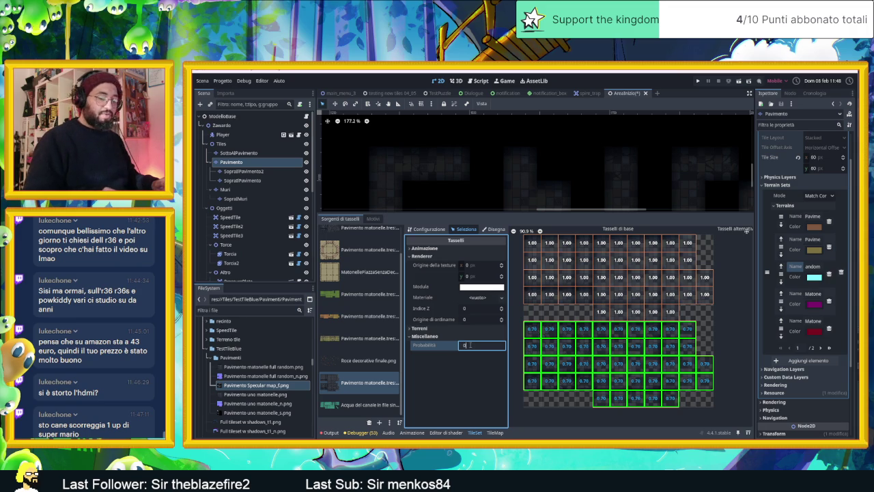
{"action": "type", "text": ".5"}
{"action": "key", "text": "Return"}
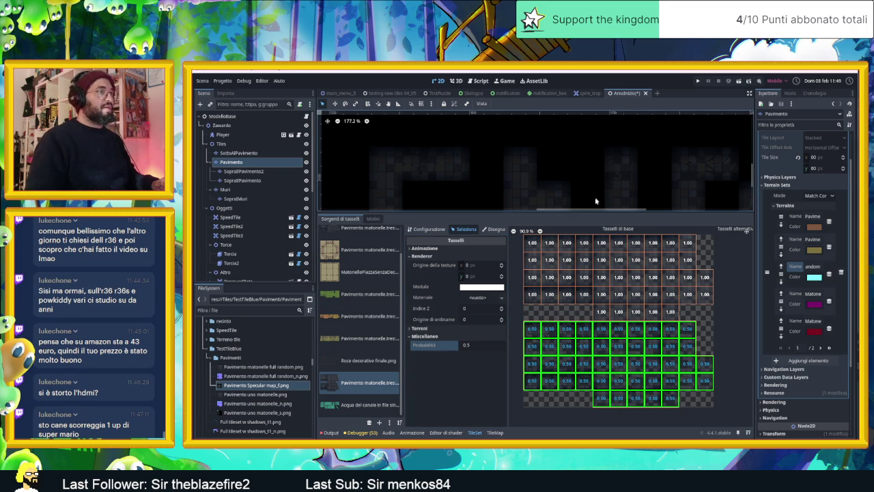
Pick Matonelle Full Random in TileMap Terrains and paint a floor loop below END.
{"action": "left_click", "coordinate": [495, 433]}
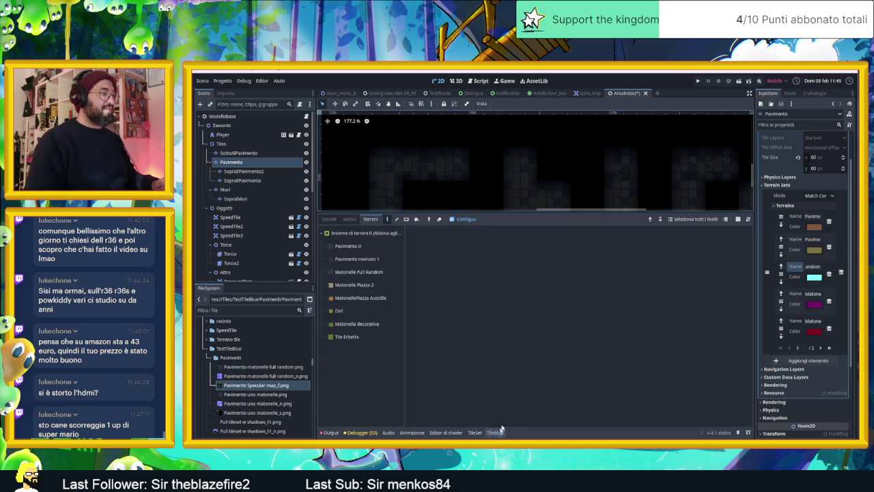
{"action": "left_click", "coordinate": [382, 272]}
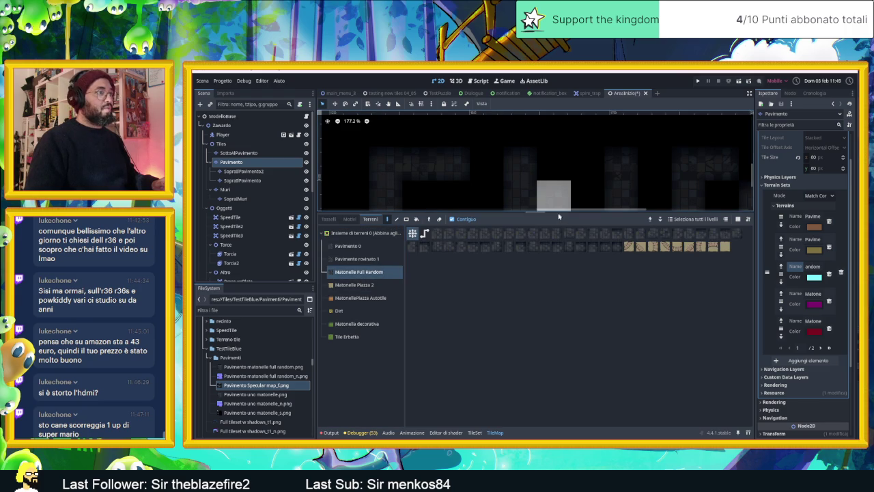
{"action": "left_click_drag", "start_coordinate": [555, 212], "coordinate": [581, 310]}
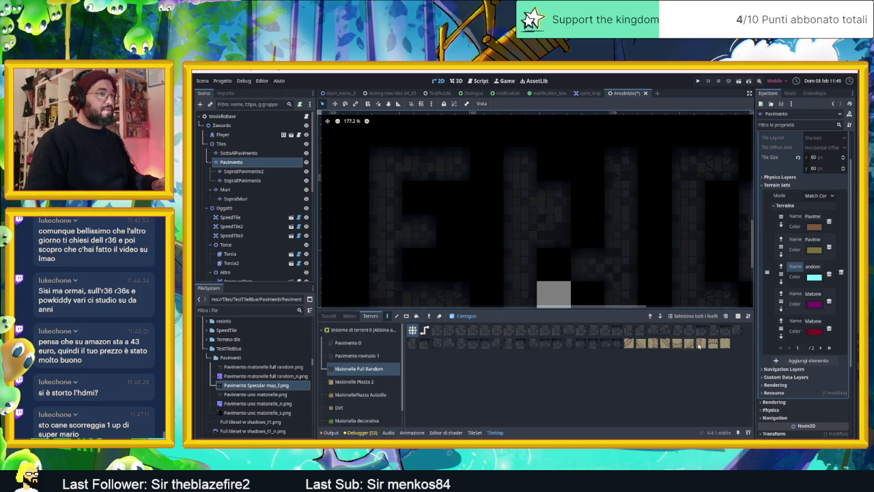
{"action": "scroll", "coordinate": [656, 231], "scroll_direction": "down", "scroll_amount": 6}
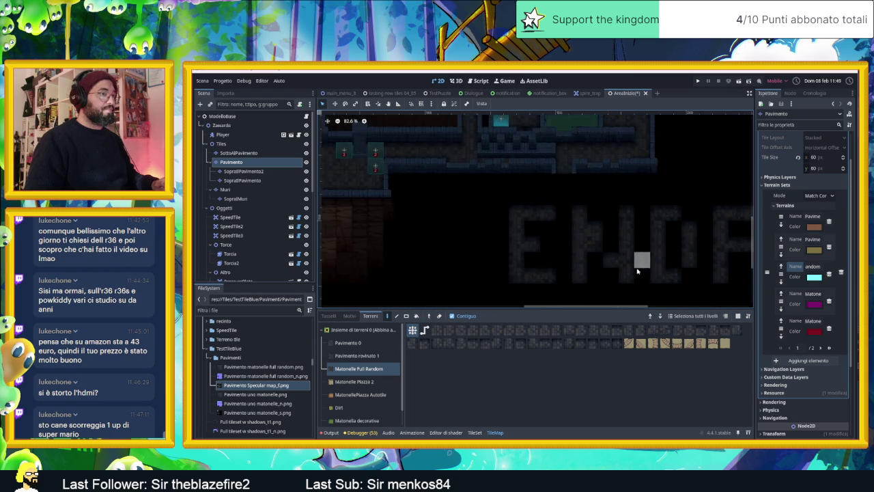
{"action": "mouse_move", "coordinate": [494, 240]}
{"action": "left_mouse_down"}
{"action": "mouse_move", "coordinate": [611, 240]}
{"action": "mouse_move", "coordinate": [584, 269]}
{"action": "mouse_move", "coordinate": [480, 254]}
{"action": "left_mouse_up"}
{"action": "scroll", "coordinate": [567, 274], "scroll_direction": "up", "scroll_amount": 4}
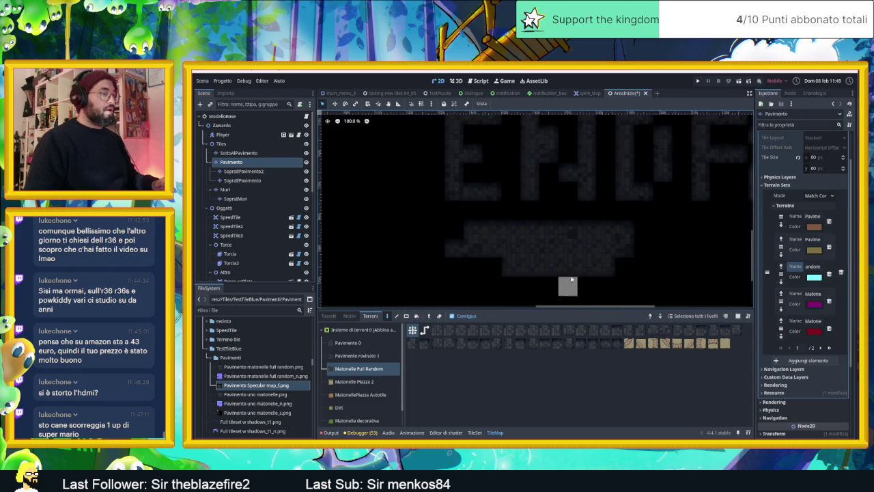
{"action": "scroll", "coordinate": [574, 273], "scroll_direction": "up", "scroll_amount": 3}
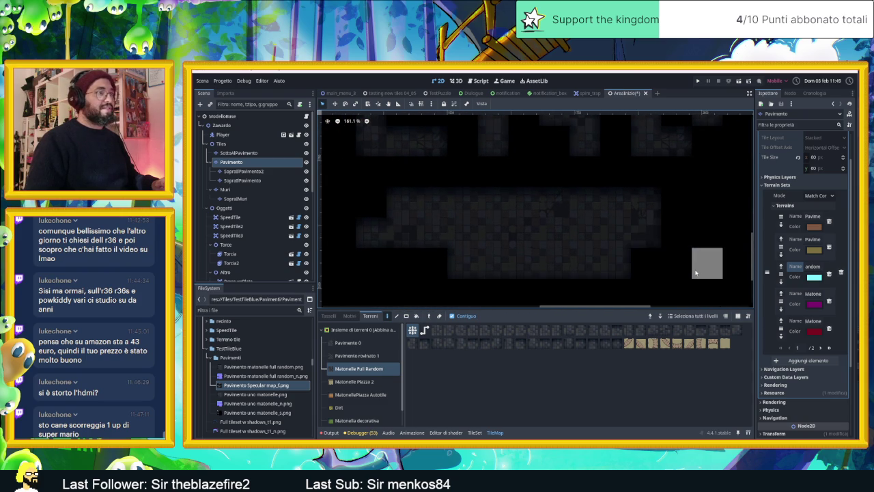
Paint long floor strips along the bottom rows beneath the lettering.
{"action": "mouse_move", "coordinate": [397, 263]}
{"action": "left_mouse_down"}
{"action": "mouse_move", "coordinate": [595, 262]}
{"action": "mouse_move", "coordinate": [485, 261]}
{"action": "left_mouse_up"}
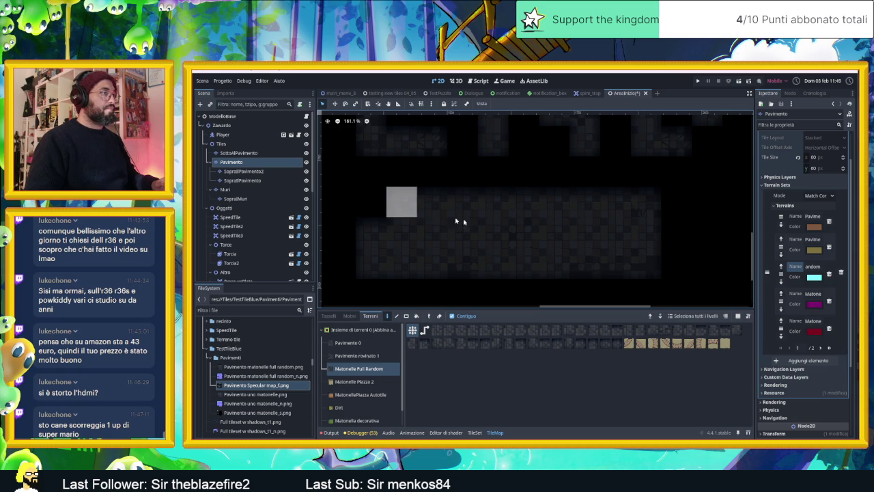
{"action": "scroll", "coordinate": [632, 239], "scroll_direction": "down", "scroll_amount": 2}
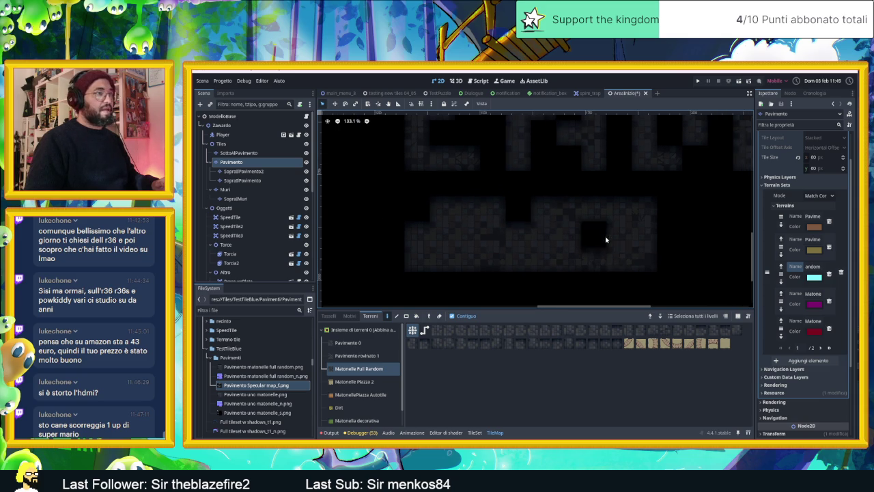
{"action": "scroll", "coordinate": [687, 269], "scroll_direction": "down", "scroll_amount": 2}
{"action": "left_click_drag", "start_coordinate": [666, 263], "coordinate": [590, 222]}
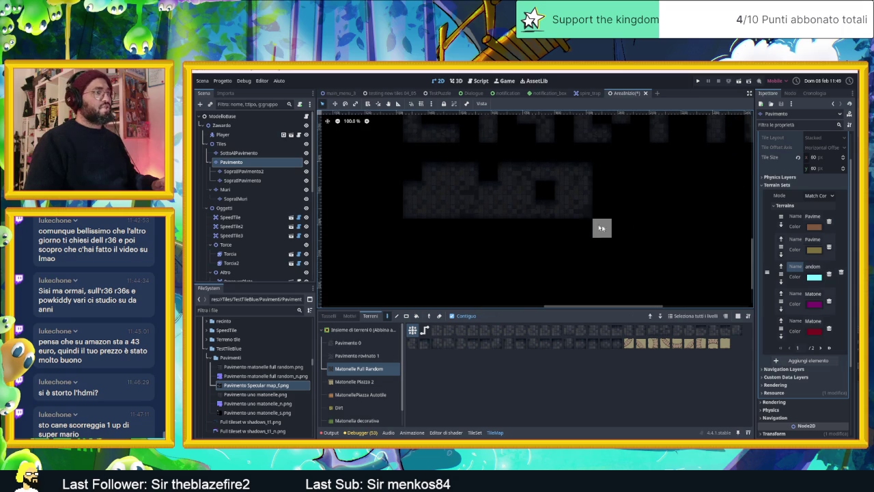
{"action": "mouse_move", "coordinate": [662, 229]}
{"action": "left_mouse_down"}
{"action": "mouse_move", "coordinate": [505, 266]}
{"action": "mouse_move", "coordinate": [469, 264]}
{"action": "mouse_move", "coordinate": [501, 245]}
{"action": "mouse_move", "coordinate": [457, 226]}
{"action": "mouse_move", "coordinate": [508, 228]}
{"action": "mouse_move", "coordinate": [524, 261]}
{"action": "mouse_move", "coordinate": [398, 229]}
{"action": "left_mouse_up"}
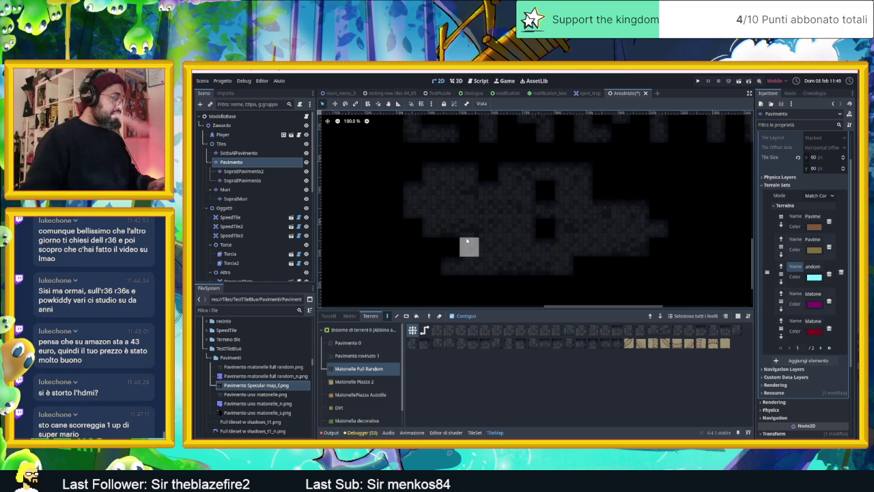
{"action": "scroll", "coordinate": [527, 227], "scroll_direction": "down", "scroll_amount": 5}
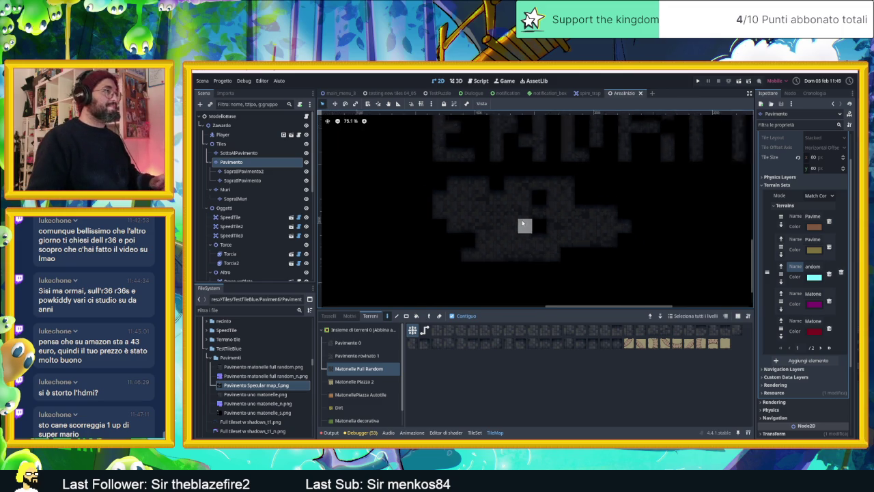
{"action": "scroll", "coordinate": [536, 224], "scroll_direction": "down", "scroll_amount": 2}
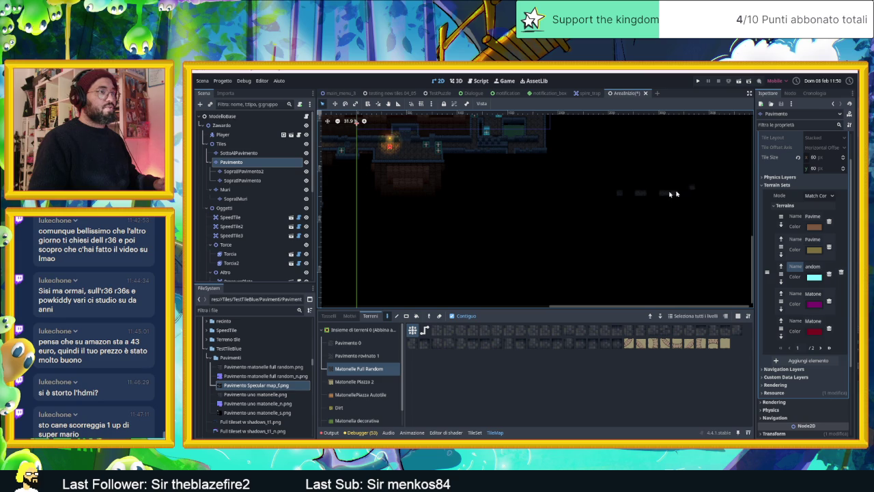
{"action": "scroll", "coordinate": [602, 191], "scroll_direction": "up", "scroll_amount": 2}
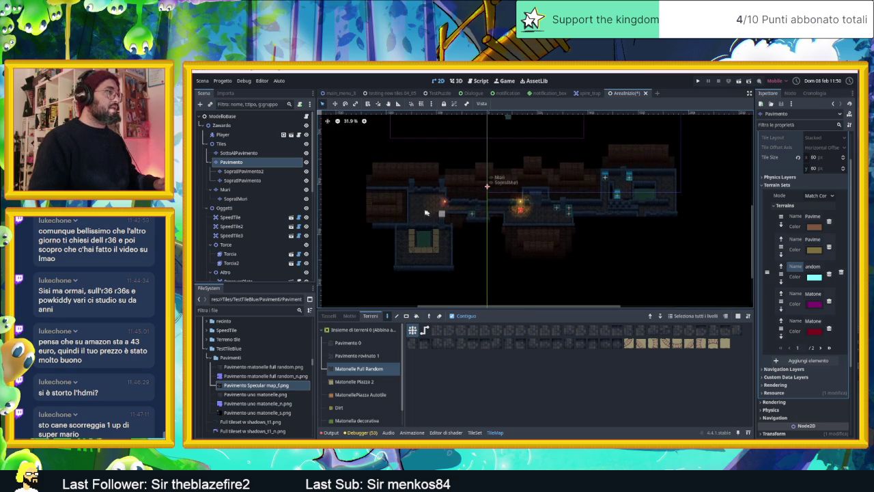
{"action": "scroll", "coordinate": [430, 205], "scroll_direction": "up", "scroll_amount": 3}
{"action": "scroll", "coordinate": [430, 208], "scroll_direction": "up", "scroll_amount": 3}
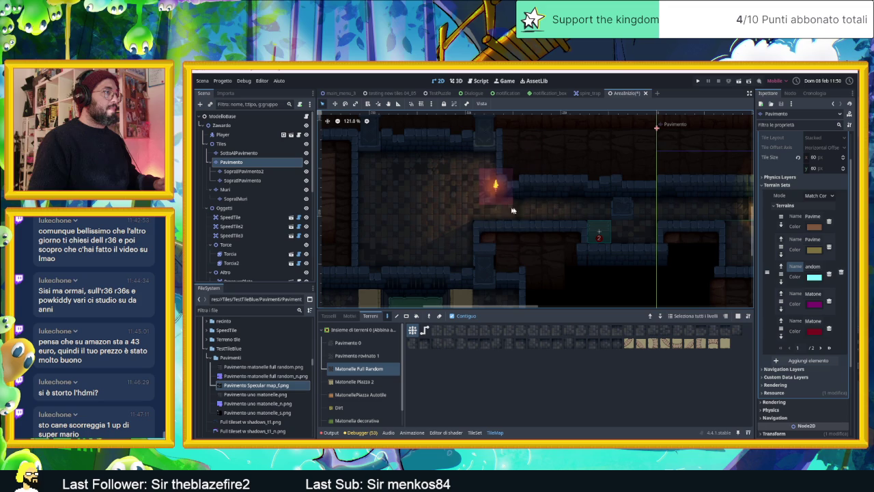
{"action": "scroll", "coordinate": [621, 208], "scroll_direction": "right", "scroll_amount": 5}
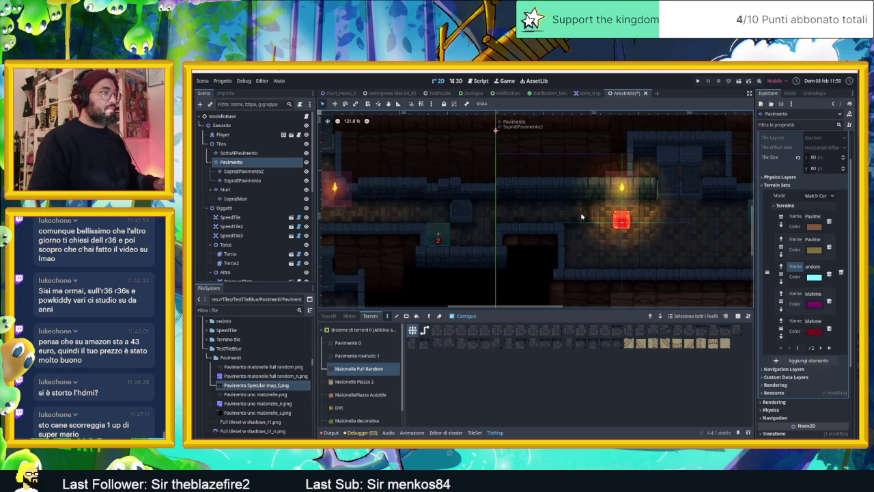
{"action": "left_click_drag", "start_coordinate": [617, 220], "coordinate": [444, 229]}
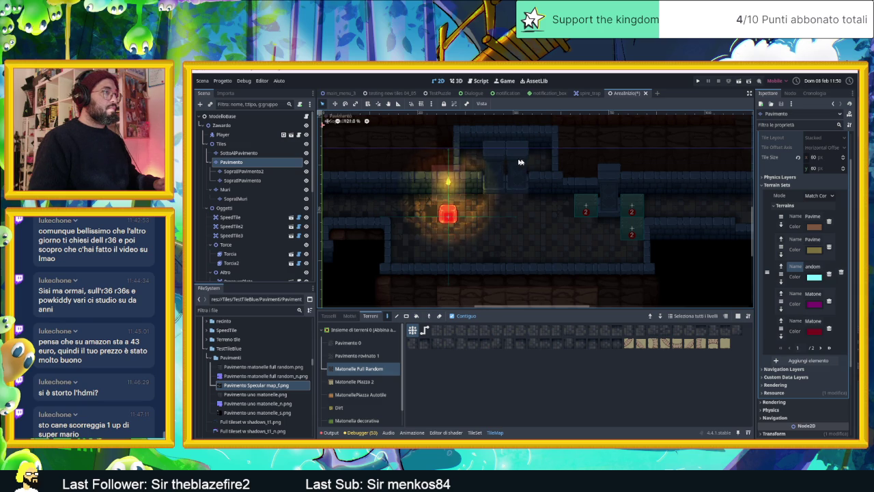
{"action": "mouse_move", "coordinate": [609, 228]}
{"action": "left_mouse_down"}
{"action": "mouse_move", "coordinate": [533, 225]}
{"action": "mouse_move", "coordinate": [520, 196]}
{"action": "left_mouse_up"}
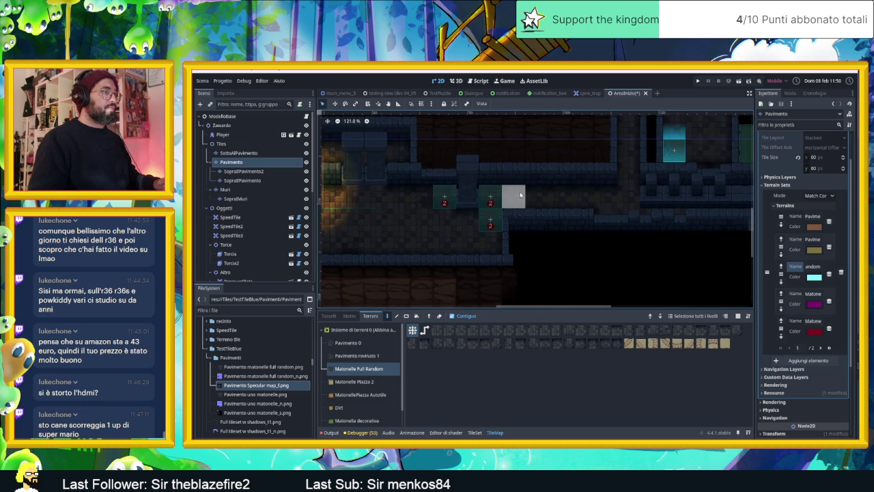
{"action": "mouse_move", "coordinate": [697, 195]}
{"action": "left_mouse_down"}
{"action": "mouse_move", "coordinate": [505, 263]}
{"action": "mouse_move", "coordinate": [471, 246]}
{"action": "left_mouse_up"}
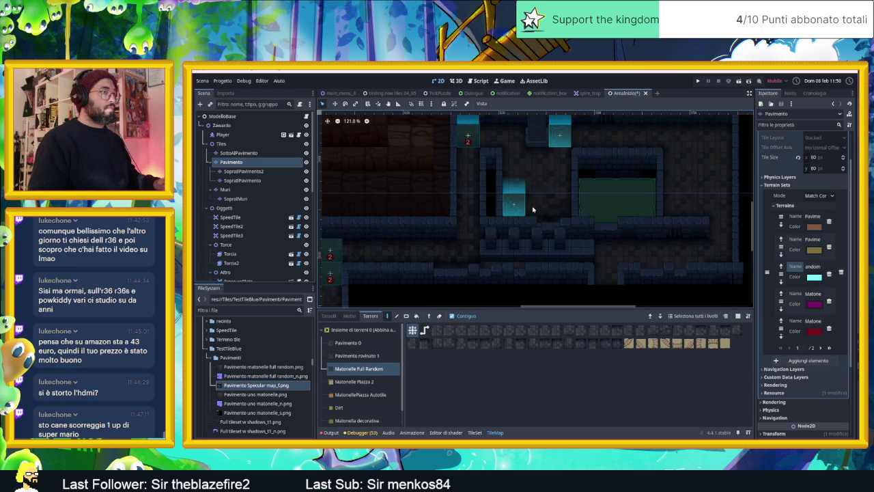
{"action": "scroll", "coordinate": [652, 205], "scroll_direction": "right", "scroll_amount": 5}
{"action": "scroll", "coordinate": [546, 204], "scroll_direction": "up", "scroll_amount": 1}
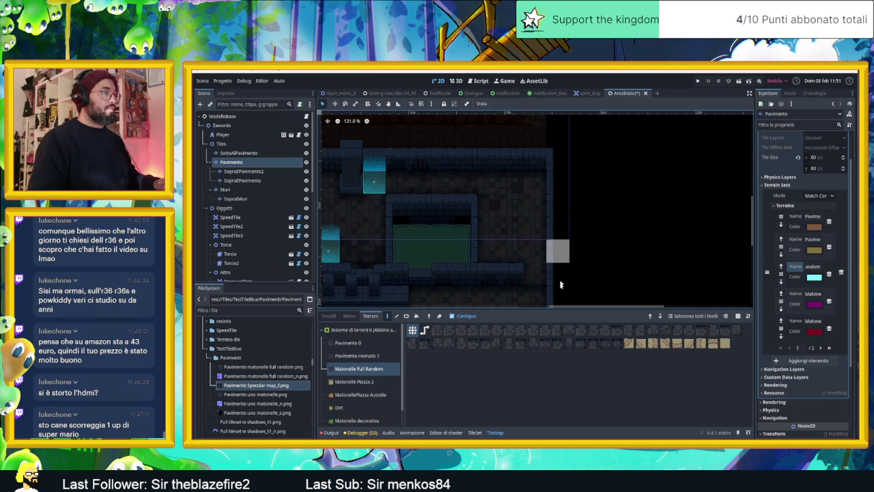
{"action": "scroll", "coordinate": [560, 285], "scroll_direction": "down", "scroll_amount": 5}
{"action": "scroll", "coordinate": [595, 244], "scroll_direction": "left", "scroll_amount": 2}
{"action": "scroll", "coordinate": [608, 141], "scroll_direction": "up", "scroll_amount": 3}
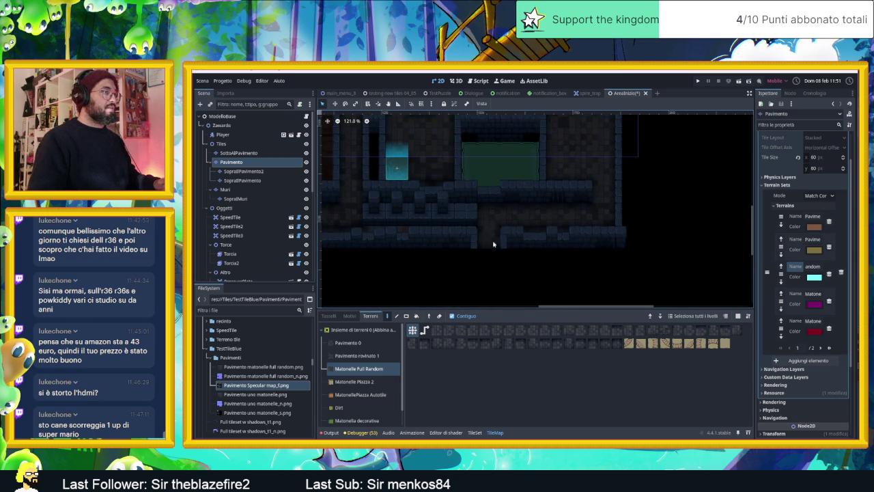
{"action": "scroll", "coordinate": [419, 259], "scroll_direction": "down", "scroll_amount": 2}
{"action": "scroll", "coordinate": [475, 250], "scroll_direction": "left", "scroll_amount": 3}
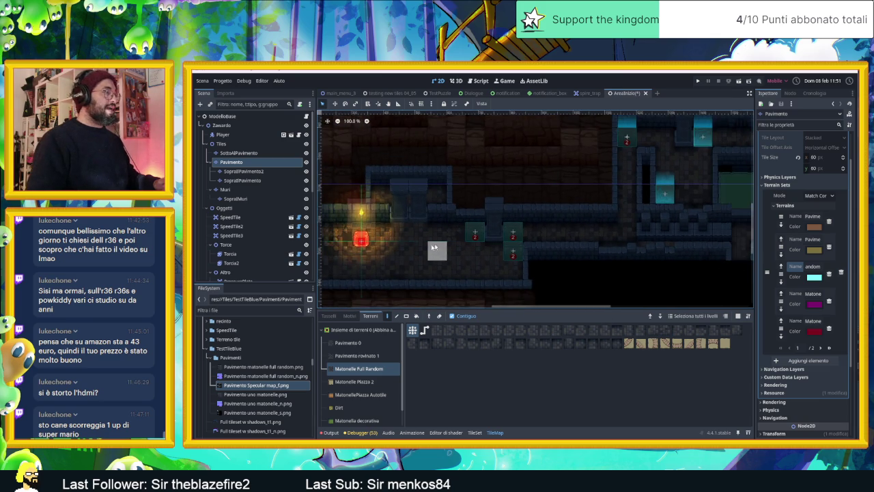
Inspect the painted floor around the grey square and save the level scene with Ctrl+S.
{"action": "scroll", "coordinate": [544, 228], "scroll_direction": "up", "scroll_amount": 8}
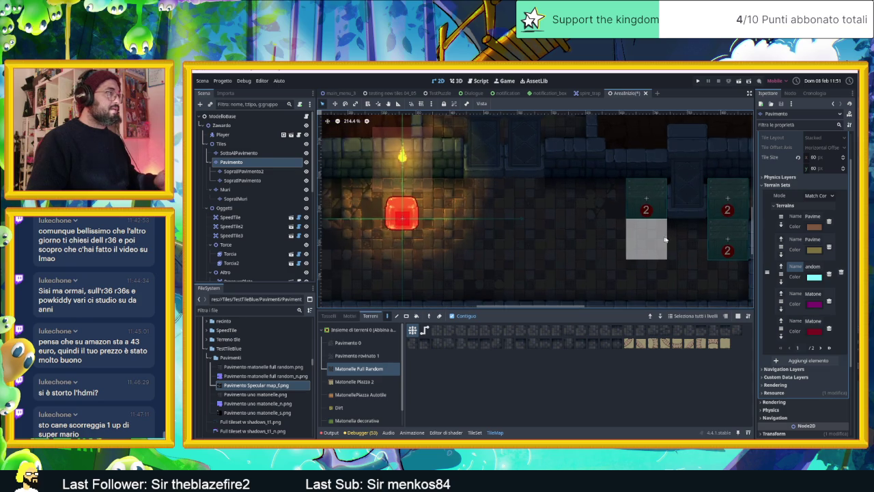
{"action": "scroll", "coordinate": [666, 239], "scroll_direction": "right", "scroll_amount": 5}
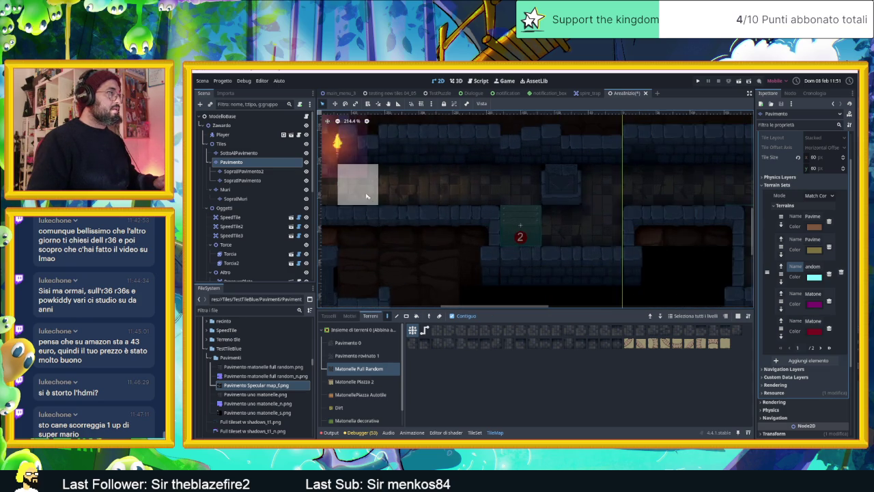
{"action": "scroll", "coordinate": [366, 197], "scroll_direction": "left", "scroll_amount": 5}
{"action": "scroll", "coordinate": [641, 246], "scroll_direction": "up", "scroll_amount": 1}
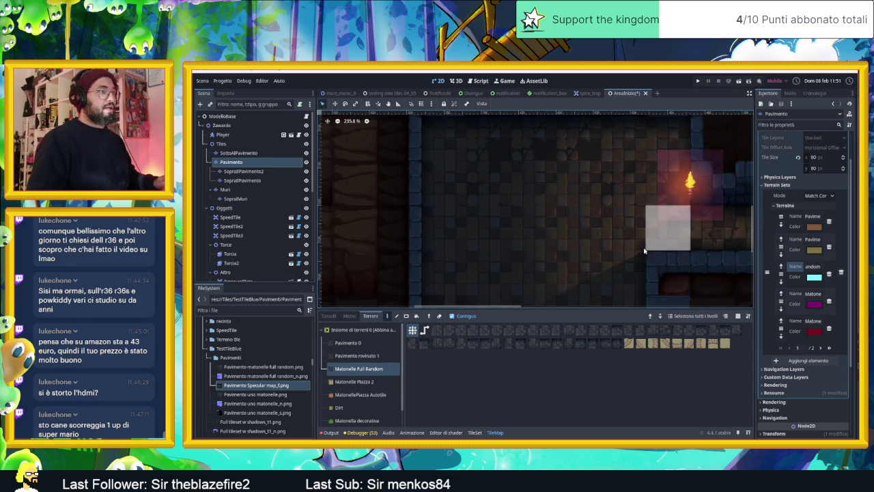
{"action": "scroll", "coordinate": [636, 254], "scroll_direction": "up", "scroll_amount": 2}
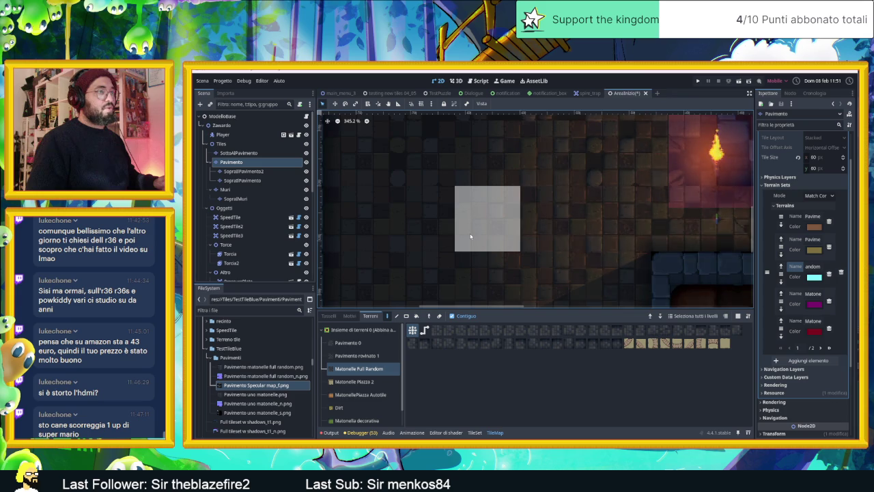
{"action": "scroll", "coordinate": [470, 236], "scroll_direction": "down", "scroll_amount": 3}
{"action": "scroll", "coordinate": [533, 226], "scroll_direction": "down", "scroll_amount": 2}
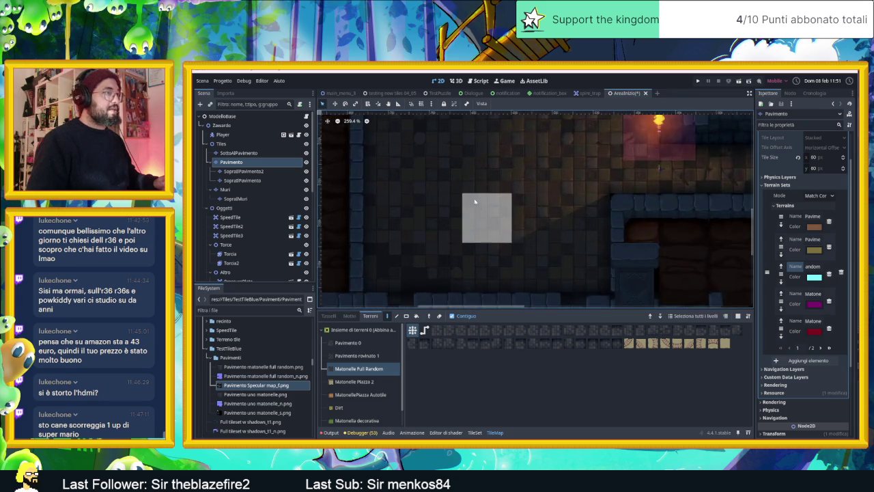
{"action": "scroll", "coordinate": [410, 186], "scroll_direction": "up", "scroll_amount": 3}
{"action": "scroll", "coordinate": [408, 187], "scroll_direction": "down", "scroll_amount": 4}
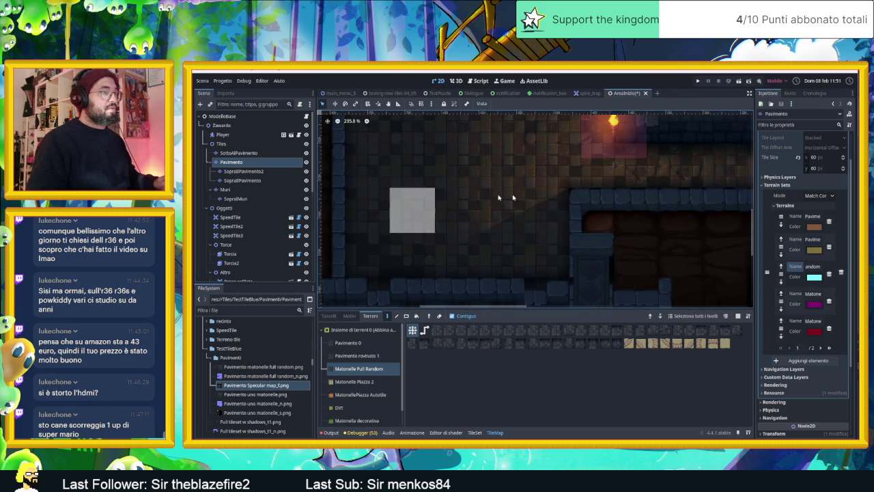
{"action": "scroll", "coordinate": [553, 222], "scroll_direction": "up", "scroll_amount": 4}
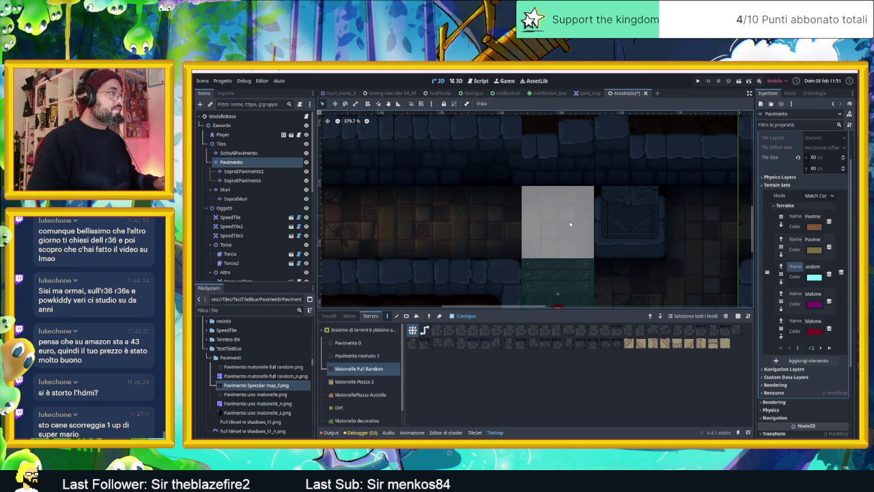
{"action": "scroll", "coordinate": [570, 224], "scroll_direction": "down", "scroll_amount": 5}
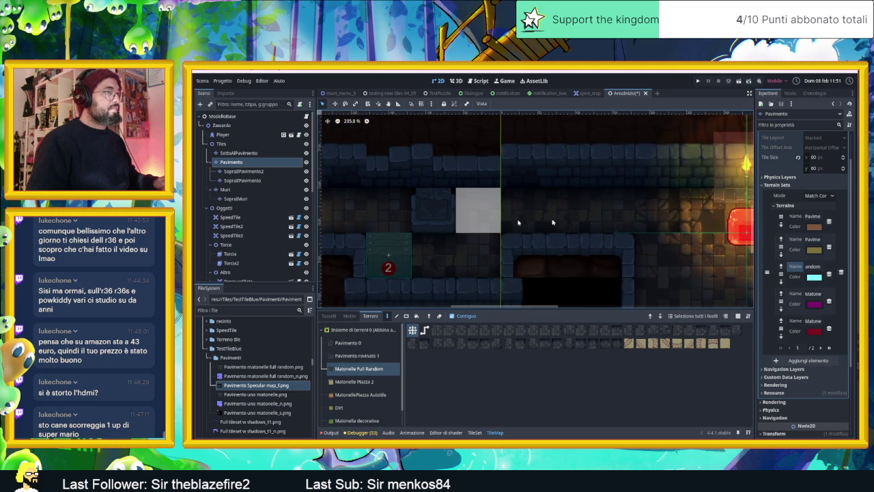
{"action": "scroll", "coordinate": [546, 226], "scroll_direction": "up", "scroll_amount": 2}
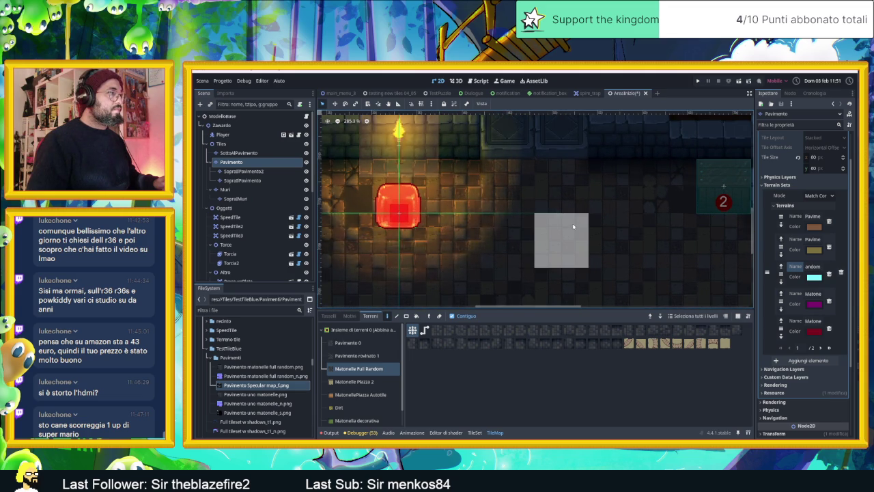
{"action": "scroll", "coordinate": [533, 253], "scroll_direction": "up", "scroll_amount": 5}
{"action": "scroll", "coordinate": [529, 256], "scroll_direction": "up", "scroll_amount": 1}
{"action": "mouse_move", "coordinate": [529, 255]}
{"action": "left_mouse_down"}
{"action": "mouse_move", "coordinate": [566, 250]}
{"action": "mouse_move", "coordinate": [642, 197]}
{"action": "left_mouse_up"}
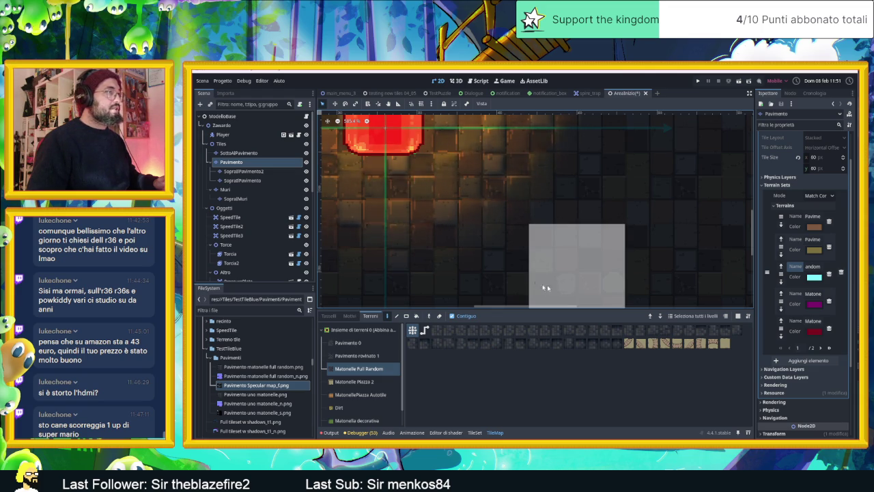
{"action": "scroll", "coordinate": [615, 241], "scroll_direction": "down", "scroll_amount": 5}
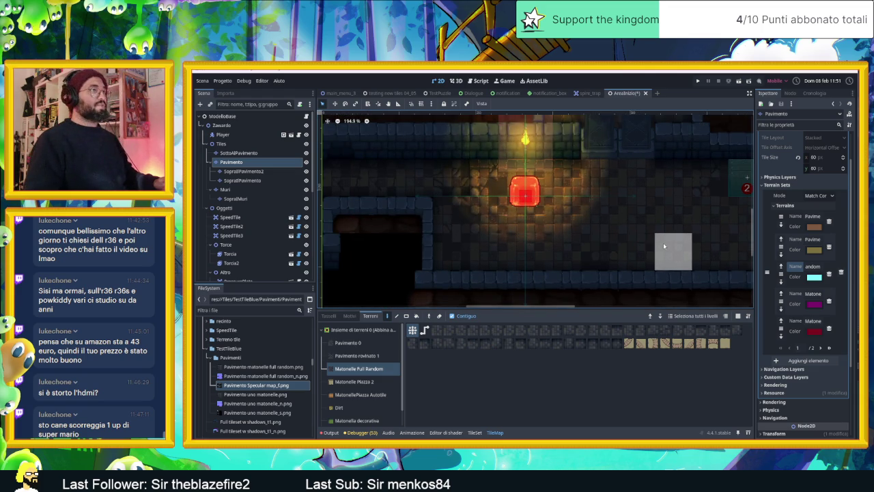
{"action": "scroll", "coordinate": [663, 246], "scroll_direction": "down", "scroll_amount": 1}
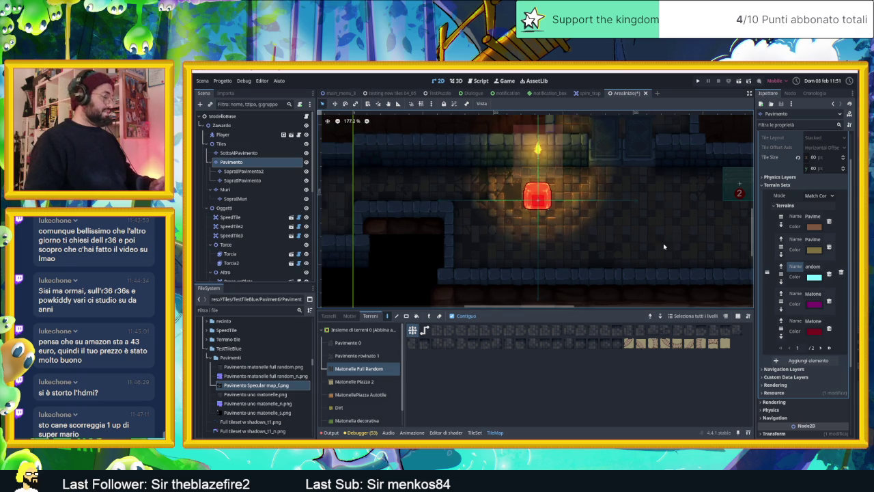
{"action": "key", "text": "ctrl+s"}
Show the Output log of terrain-painting messages.
{"action": "scroll", "coordinate": [634, 238], "scroll_direction": "down", "scroll_amount": 3}
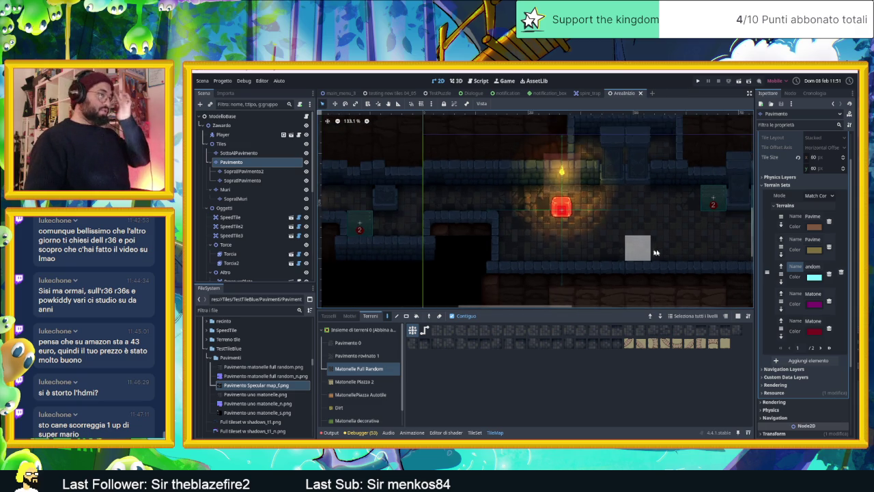
{"action": "left_click_drag", "start_coordinate": [634, 239], "coordinate": [588, 207]}
{"action": "scroll", "coordinate": [588, 208], "scroll_direction": "down", "scroll_amount": 2}
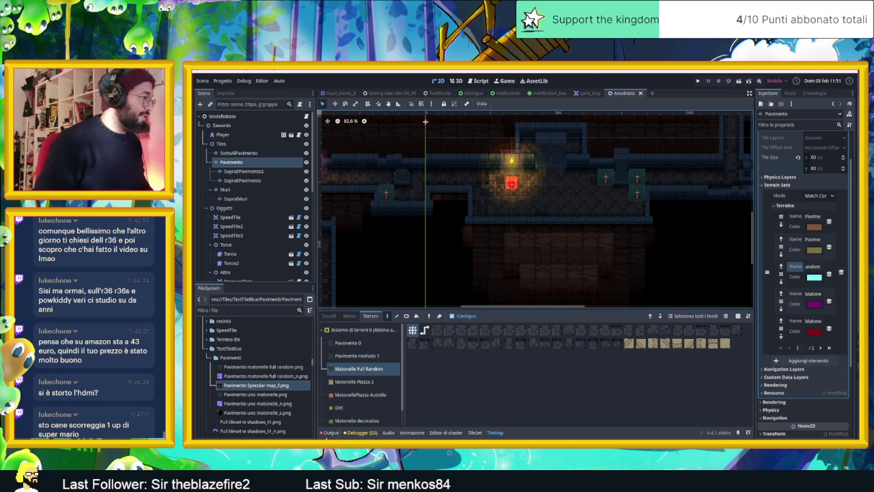
{"action": "left_click", "coordinate": [331, 433]}
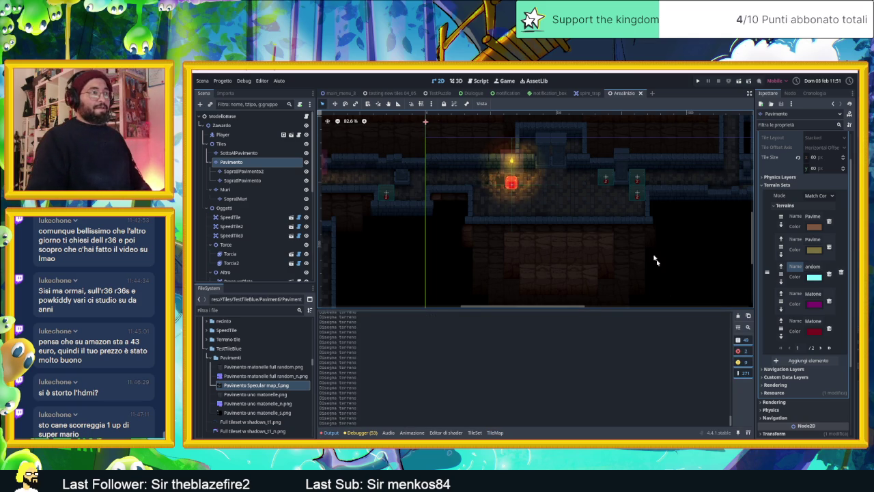
{"action": "scroll", "coordinate": [652, 253], "scroll_direction": "down", "scroll_amount": 2}
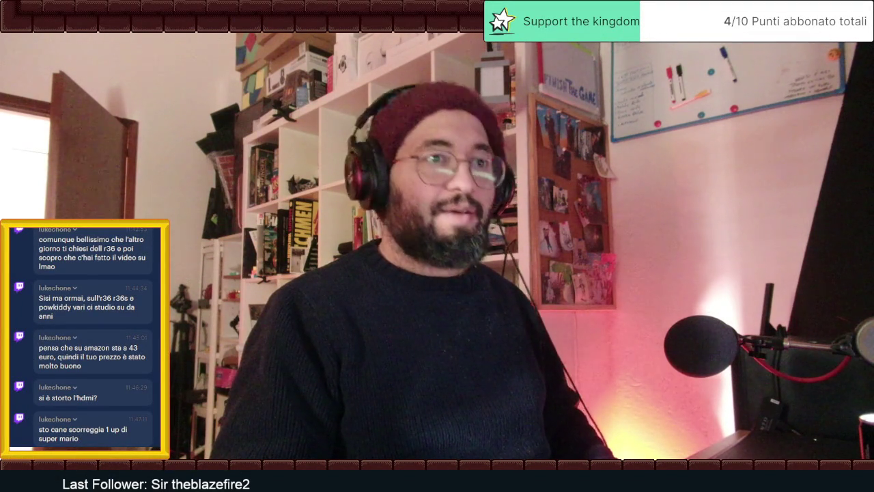
{"action": "scroll", "coordinate": [97, 343], "scroll_direction": "up", "scroll_amount": 5}
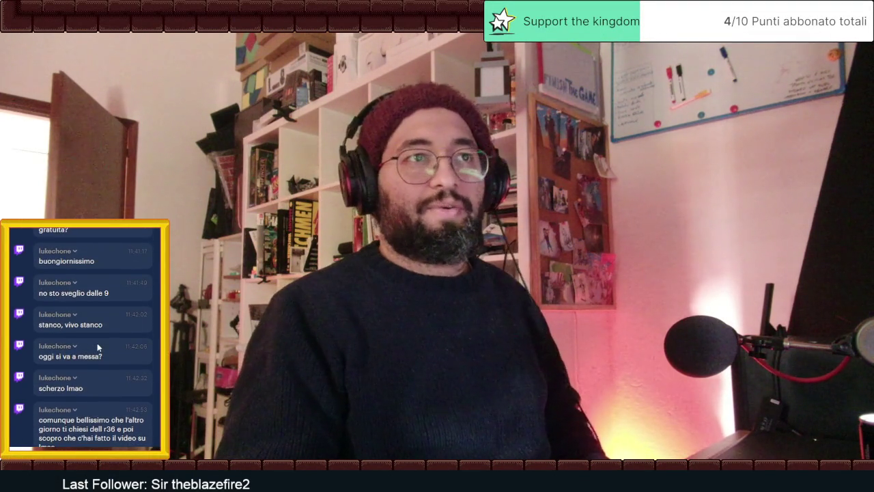
{"action": "scroll", "coordinate": [97, 347], "scroll_direction": "up", "scroll_amount": 5}
{"action": "scroll", "coordinate": [97, 347], "scroll_direction": "up", "scroll_amount": 3}
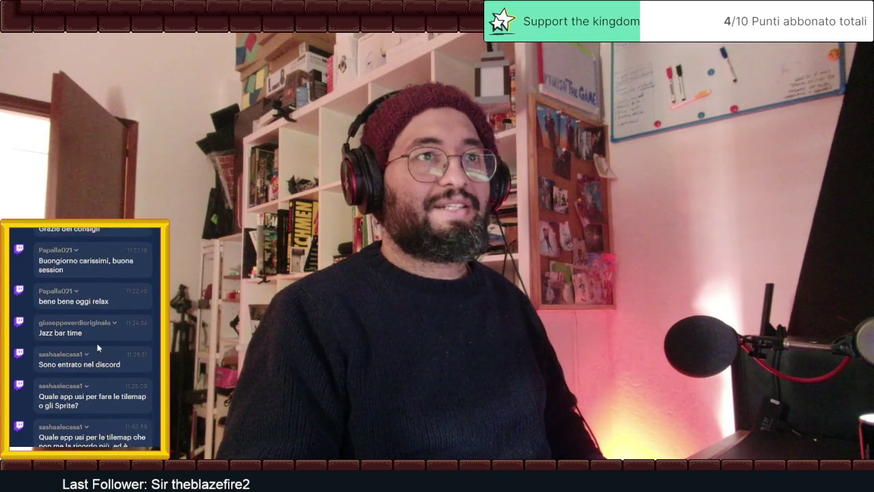
{"action": "scroll", "coordinate": [110, 356], "scroll_direction": "up", "scroll_amount": 5}
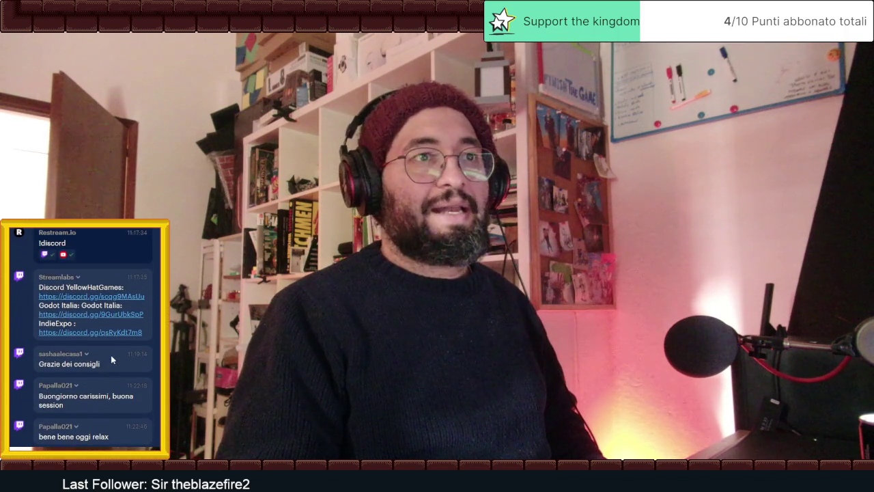
{"action": "scroll", "coordinate": [111, 355], "scroll_direction": "up", "scroll_amount": 8}
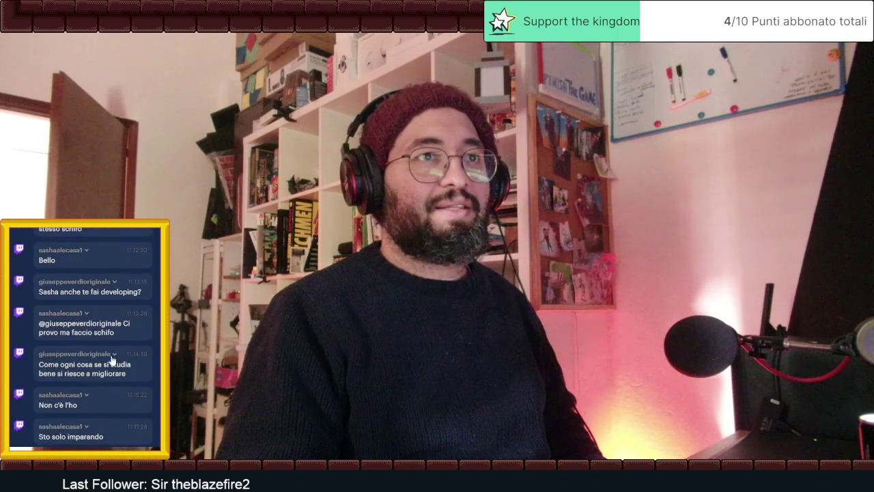
{"action": "scroll", "coordinate": [111, 355], "scroll_direction": "up", "scroll_amount": 3}
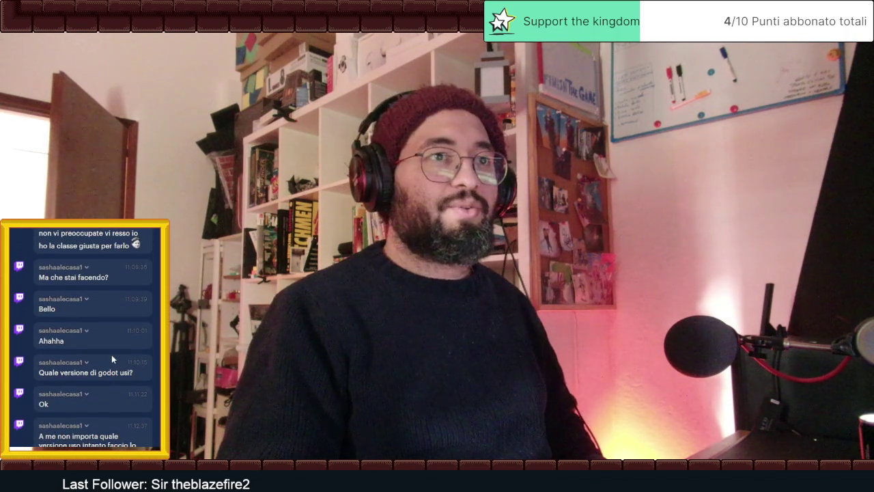
{"action": "scroll", "coordinate": [111, 354], "scroll_direction": "up", "scroll_amount": 2}
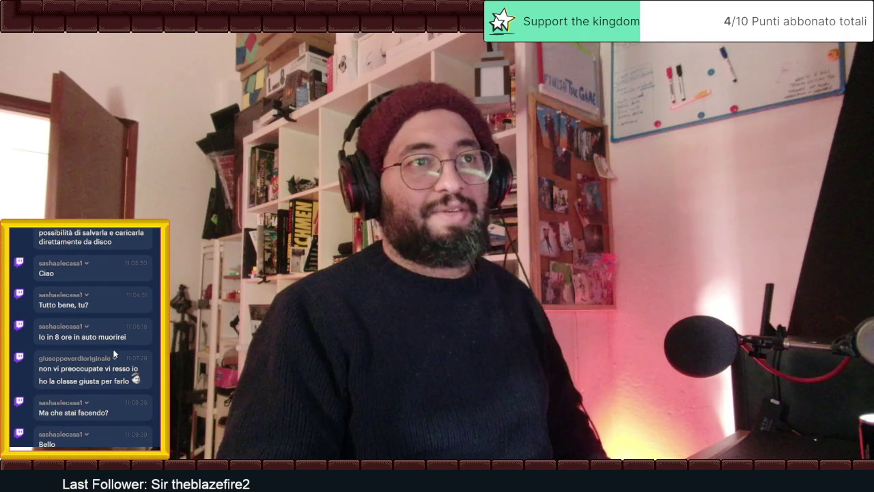
{"action": "scroll", "coordinate": [114, 353], "scroll_direction": "up", "scroll_amount": 4}
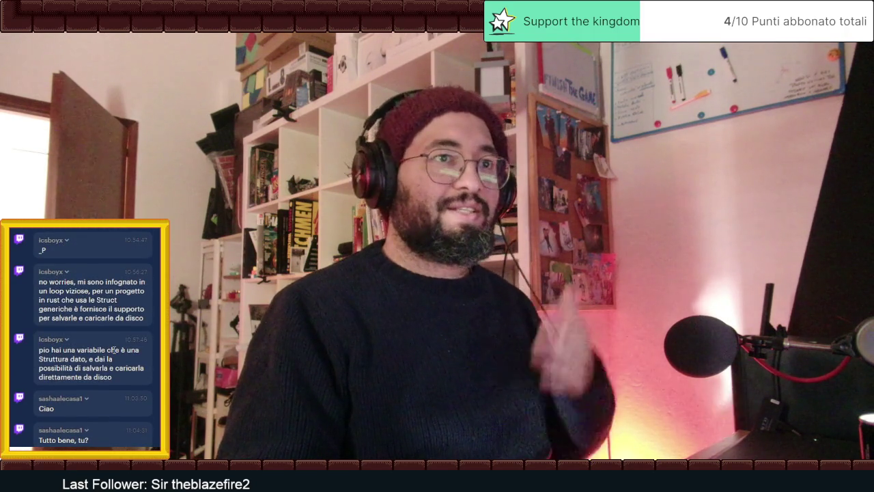
{"action": "scroll", "coordinate": [114, 352], "scroll_direction": "up", "scroll_amount": 4}
{"action": "scroll", "coordinate": [114, 353], "scroll_direction": "up", "scroll_amount": 6}
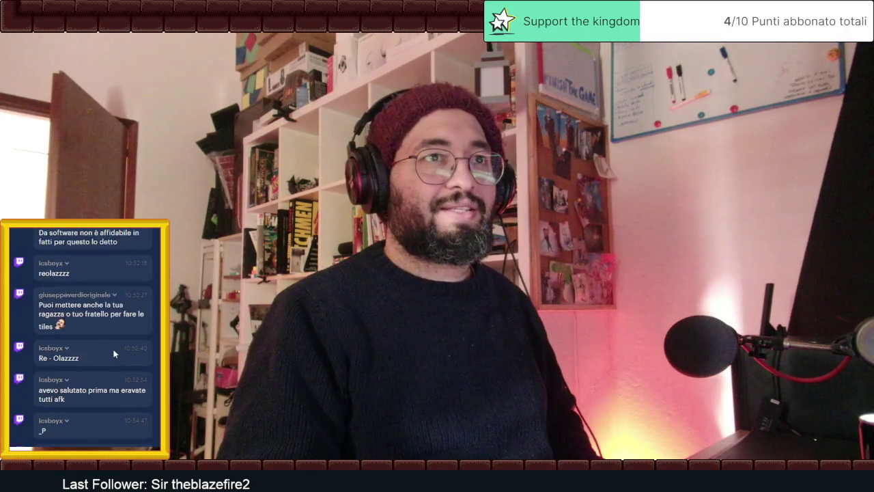
{"action": "scroll", "coordinate": [114, 353], "scroll_direction": "up", "scroll_amount": 10}
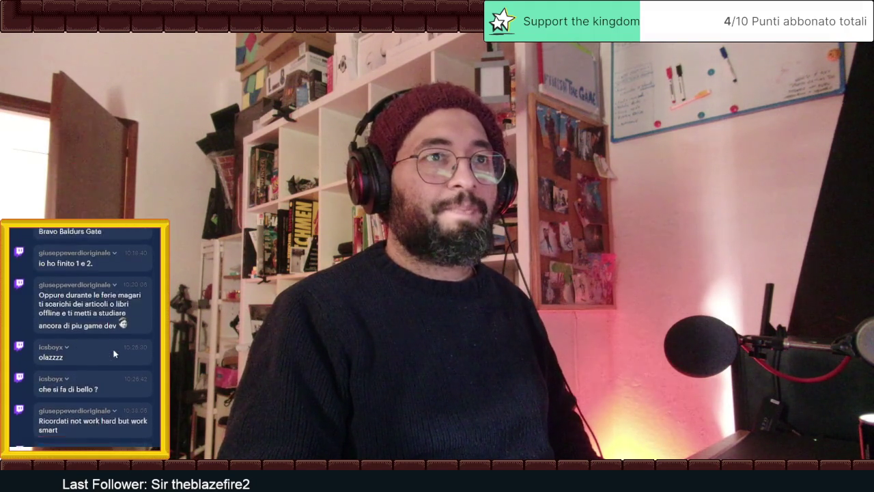
{"action": "scroll", "coordinate": [114, 353], "scroll_direction": "up", "scroll_amount": 12}
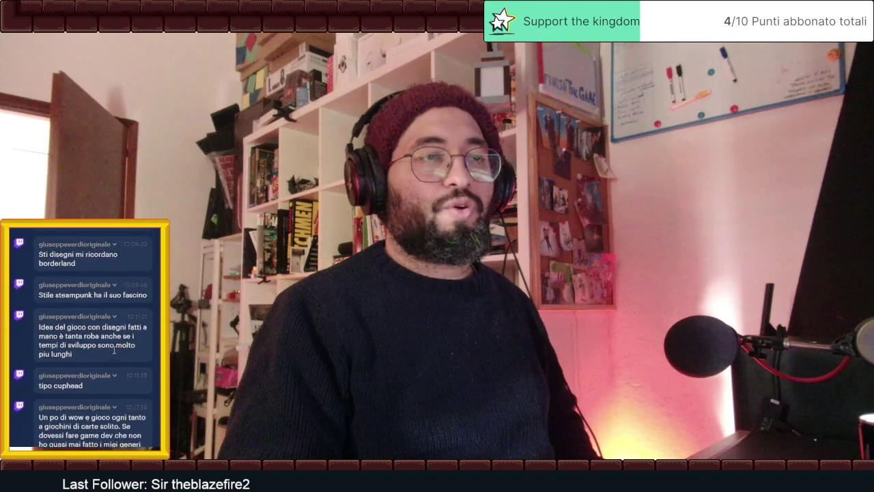
{"action": "scroll", "coordinate": [114, 353], "scroll_direction": "up", "scroll_amount": 10}
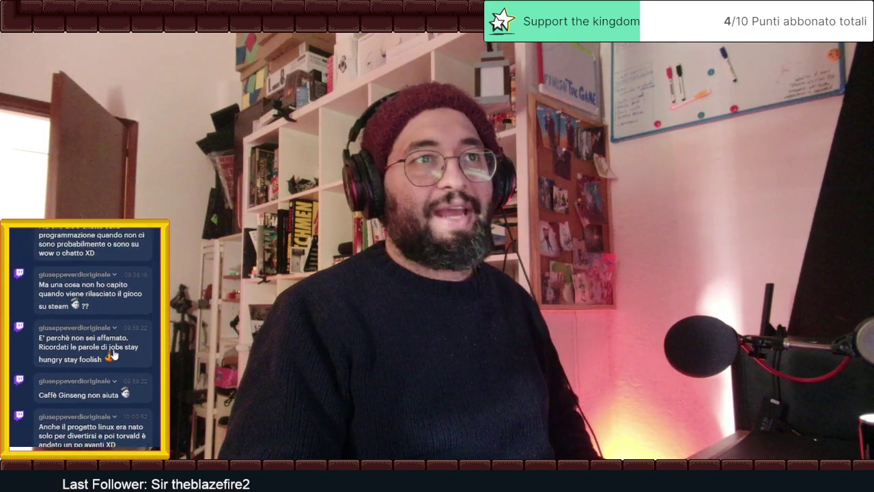
{"action": "scroll", "coordinate": [114, 351], "scroll_direction": "up", "scroll_amount": 1}
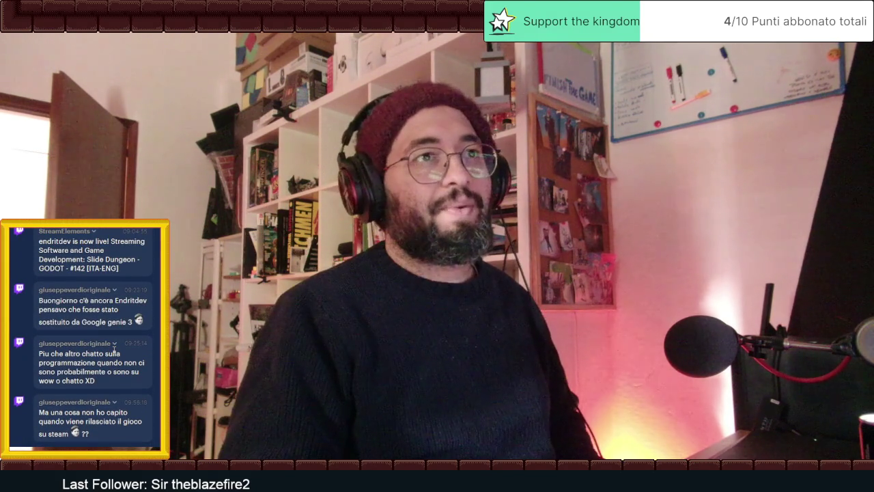